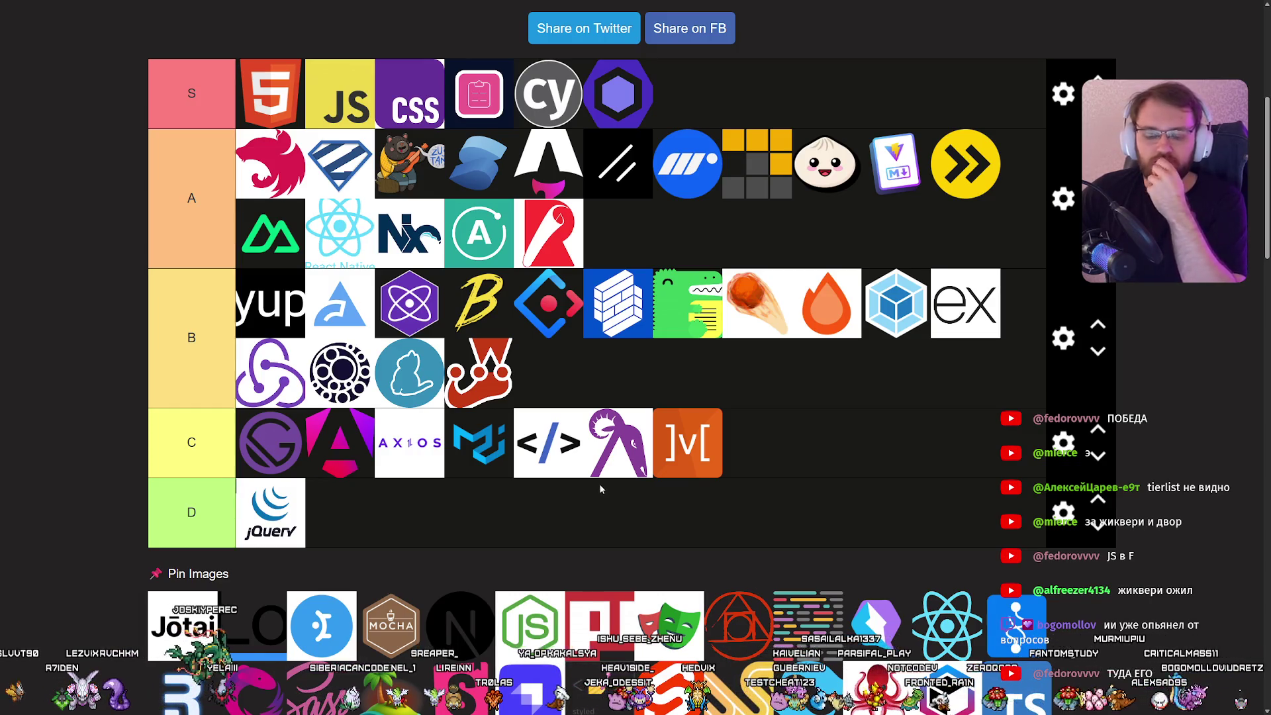
Rank Next.js in the first slot of tier A.
mouse_move(461, 626)
mouse_down()
mouse_move(569, 362)
mouse_move(268, 311)
mouse_up()
scroll(503, 529, up, 2)
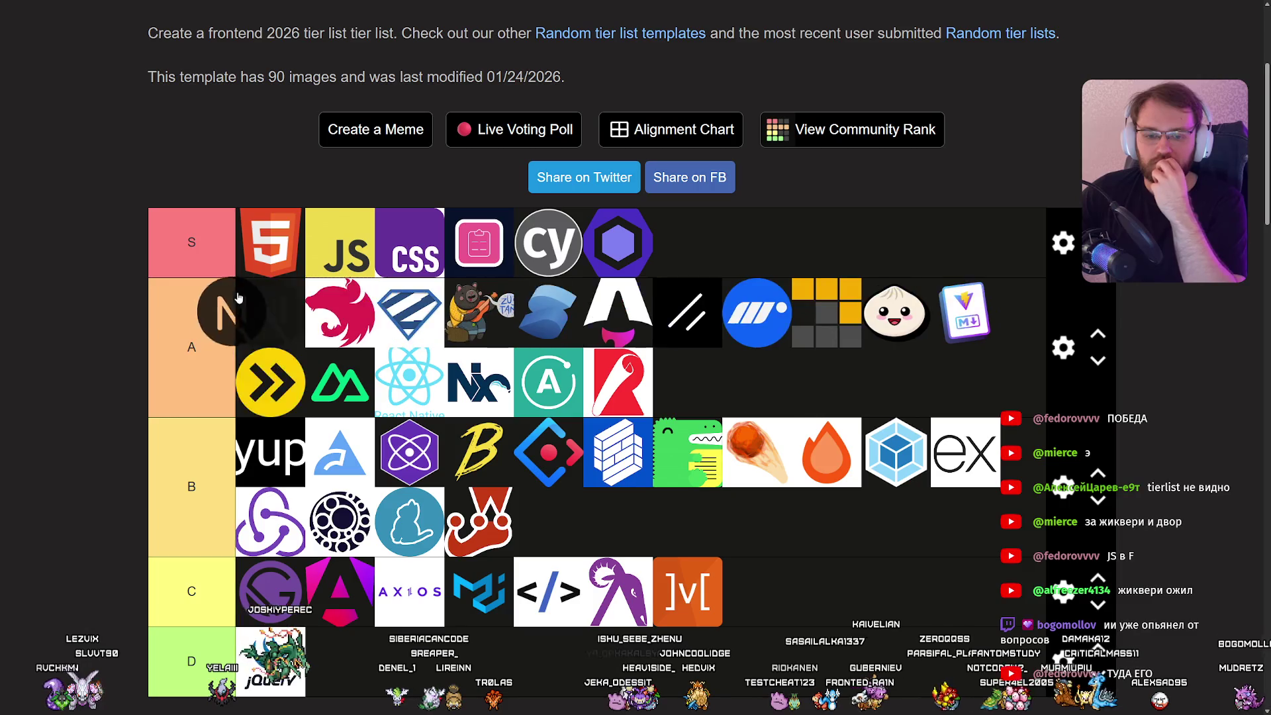
scroll(788, 539, down, 3)
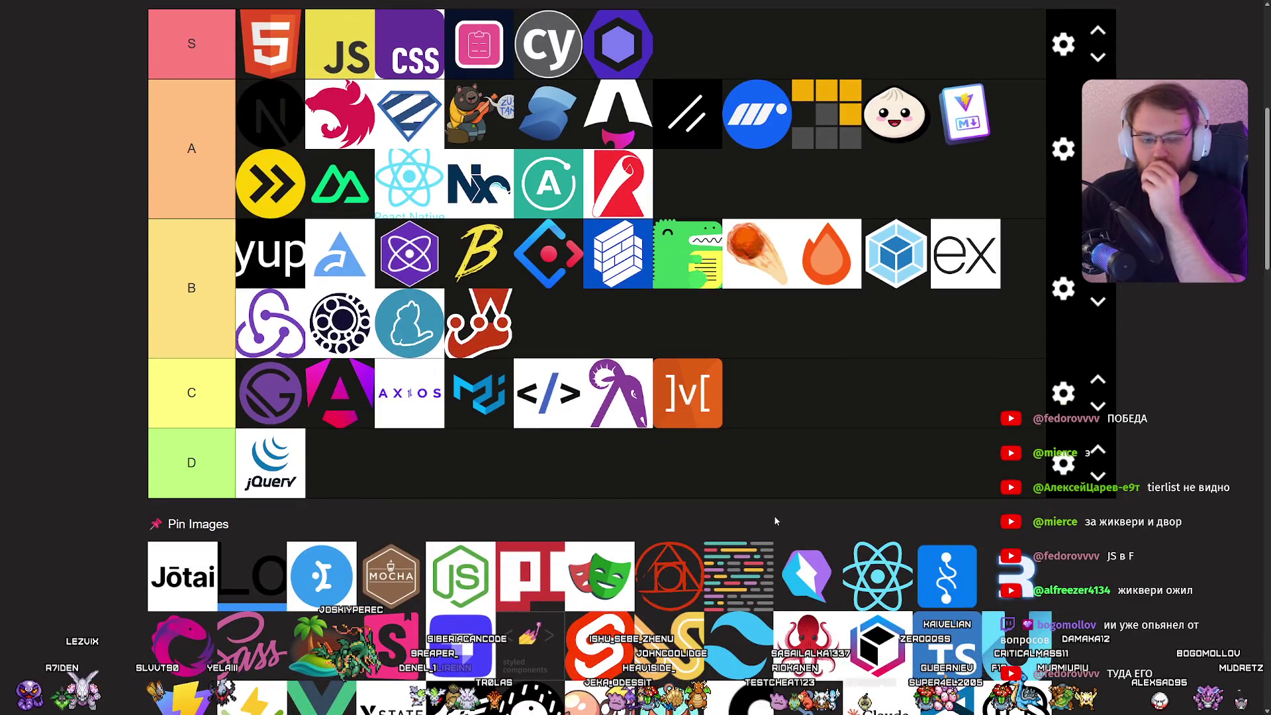
scroll(748, 510, up, 2)
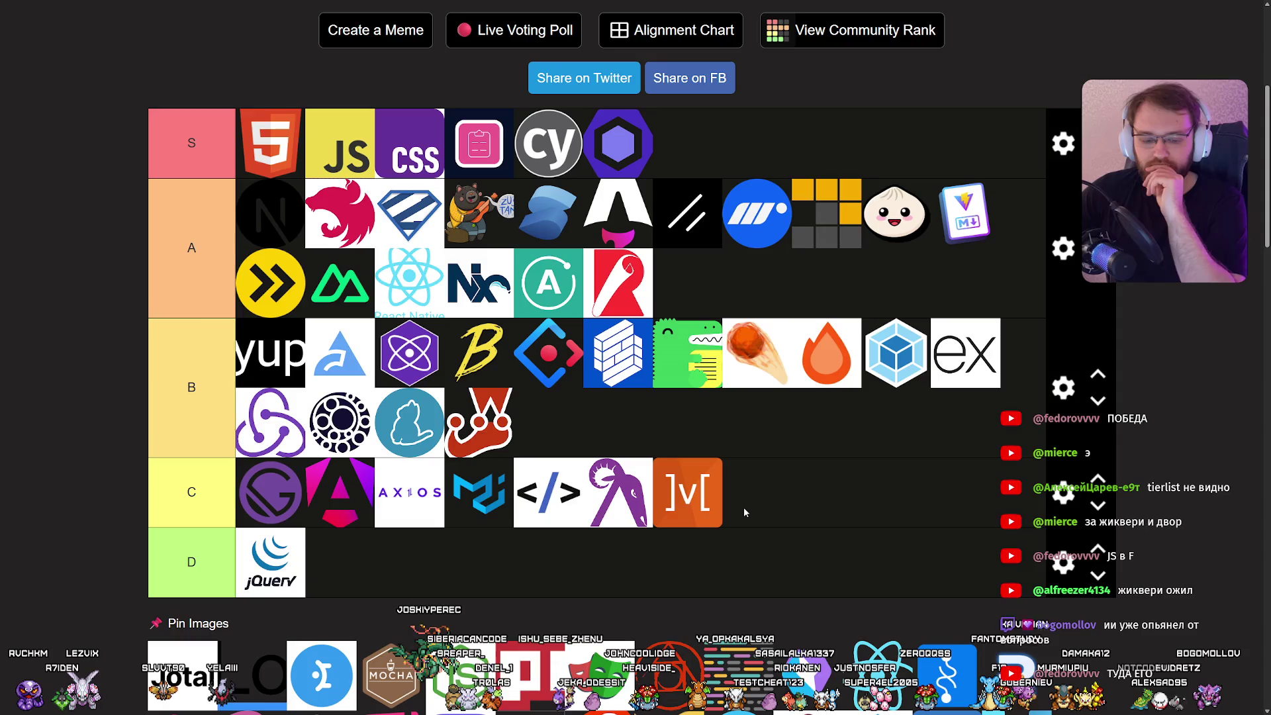
scroll(745, 510, up, 1)
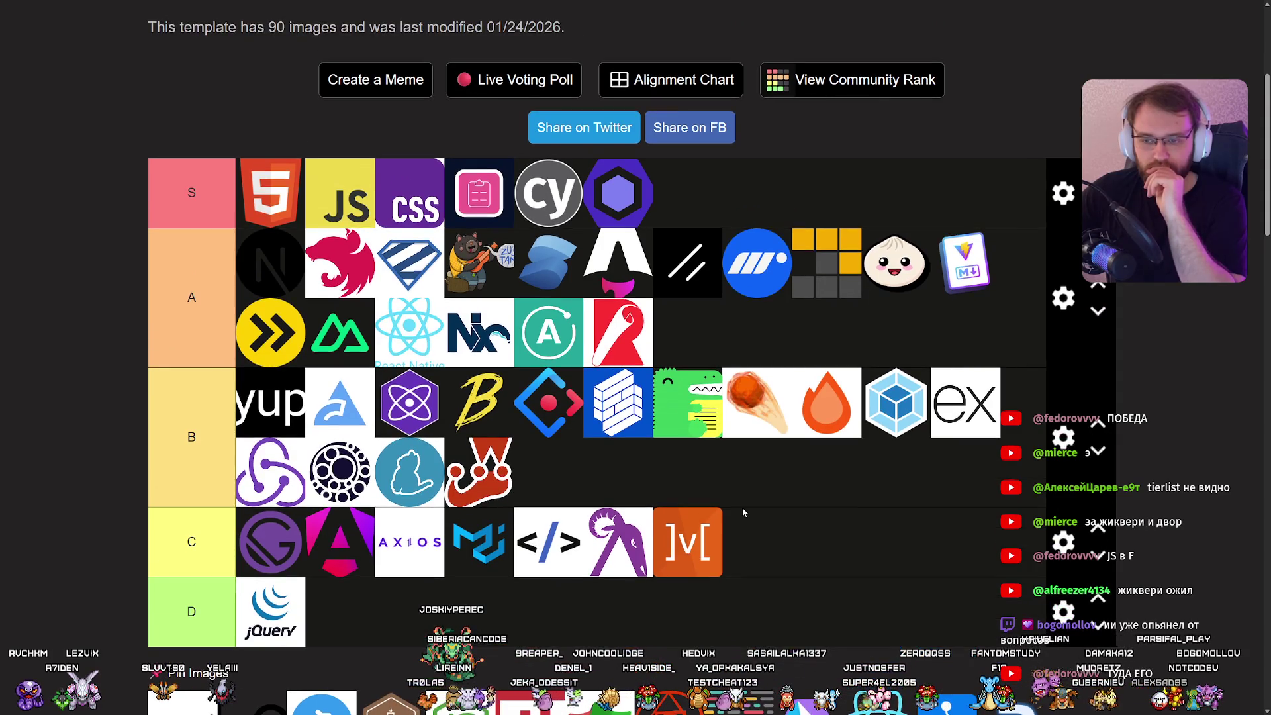
Place the blue round logo in tier C after ]v[.
scroll(742, 510, down, 3)
scroll(741, 510, up, 1)
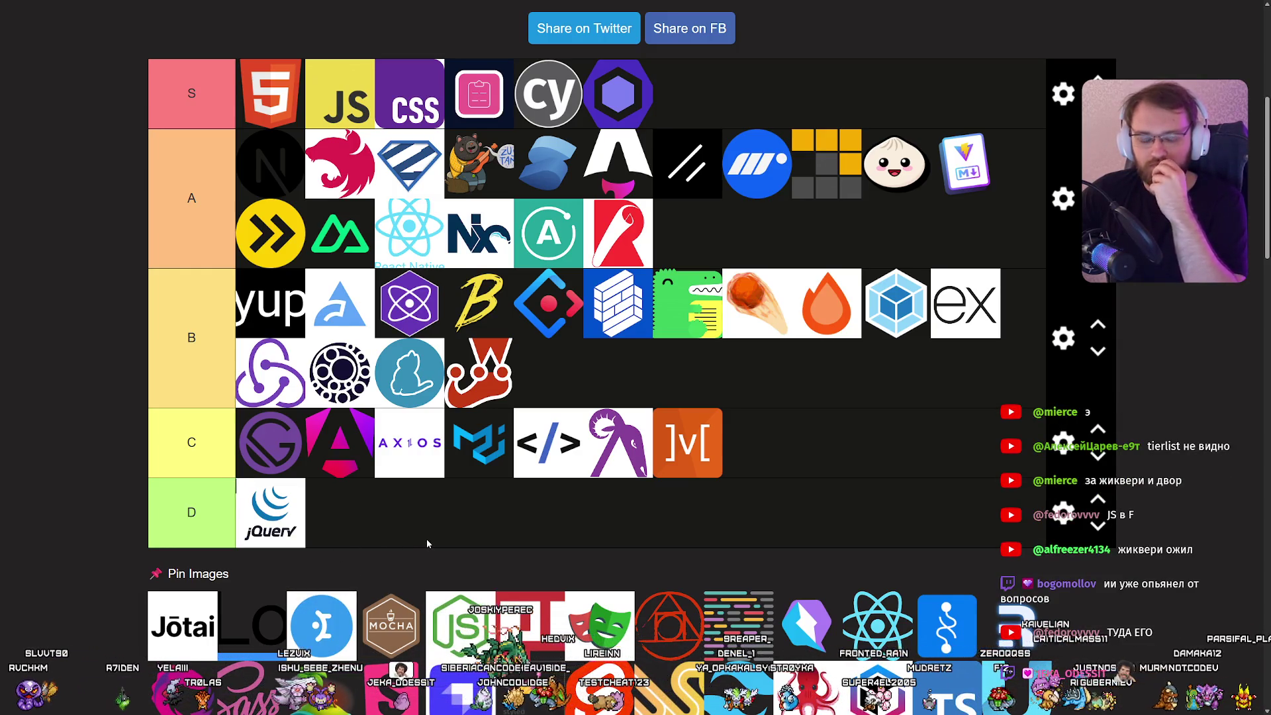
scroll(427, 543, up, 1)
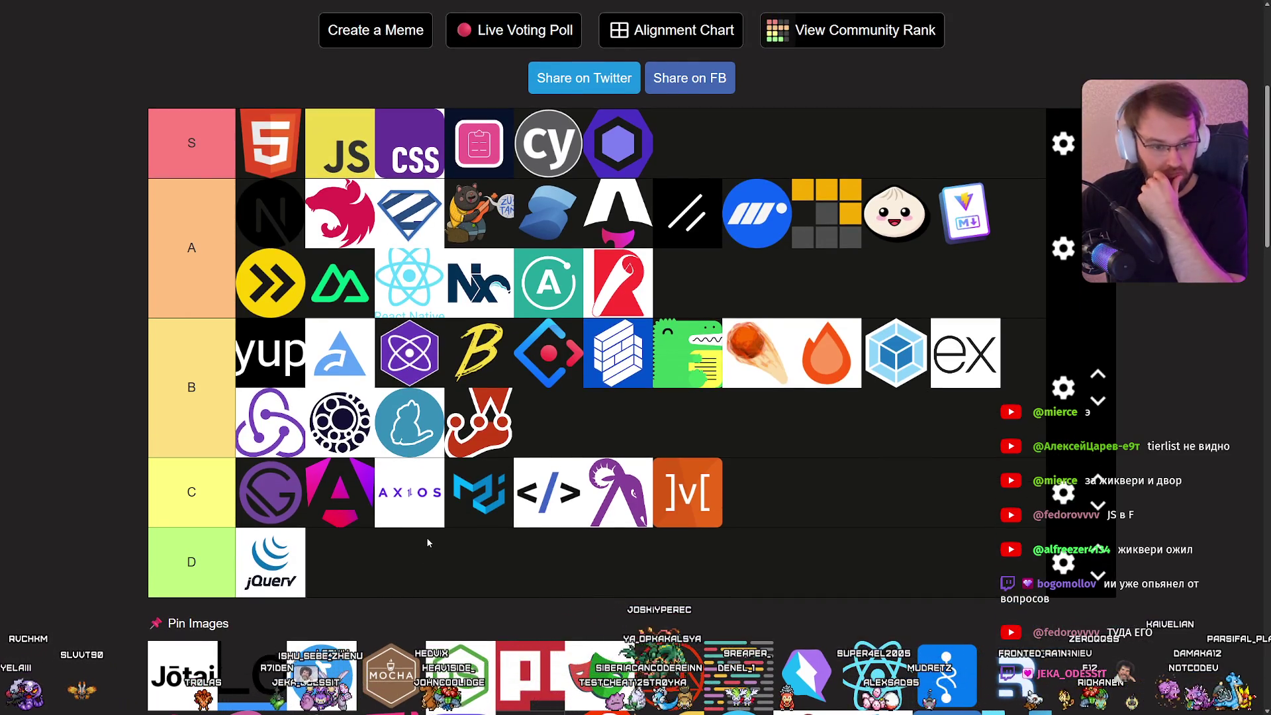
mouse_move(341, 659)
mouse_down()
mouse_move(649, 515)
mouse_move(817, 490)
mouse_up()
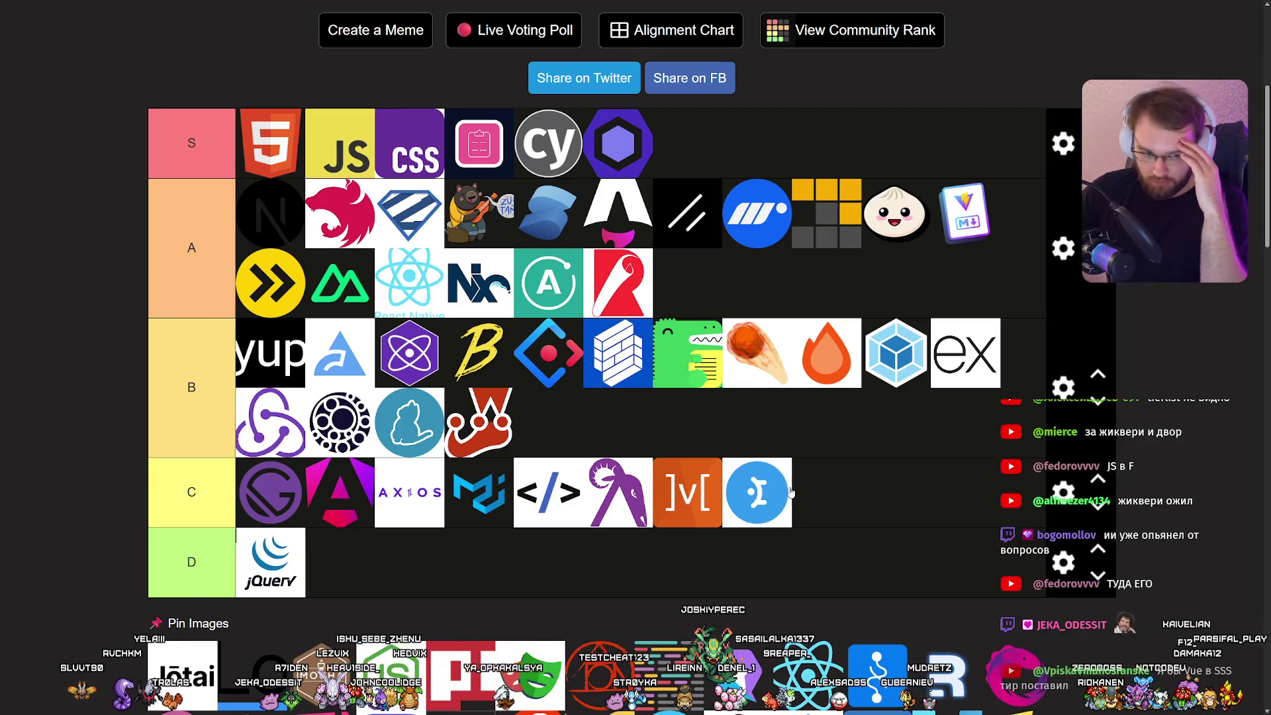
scroll(768, 487, down, 2)
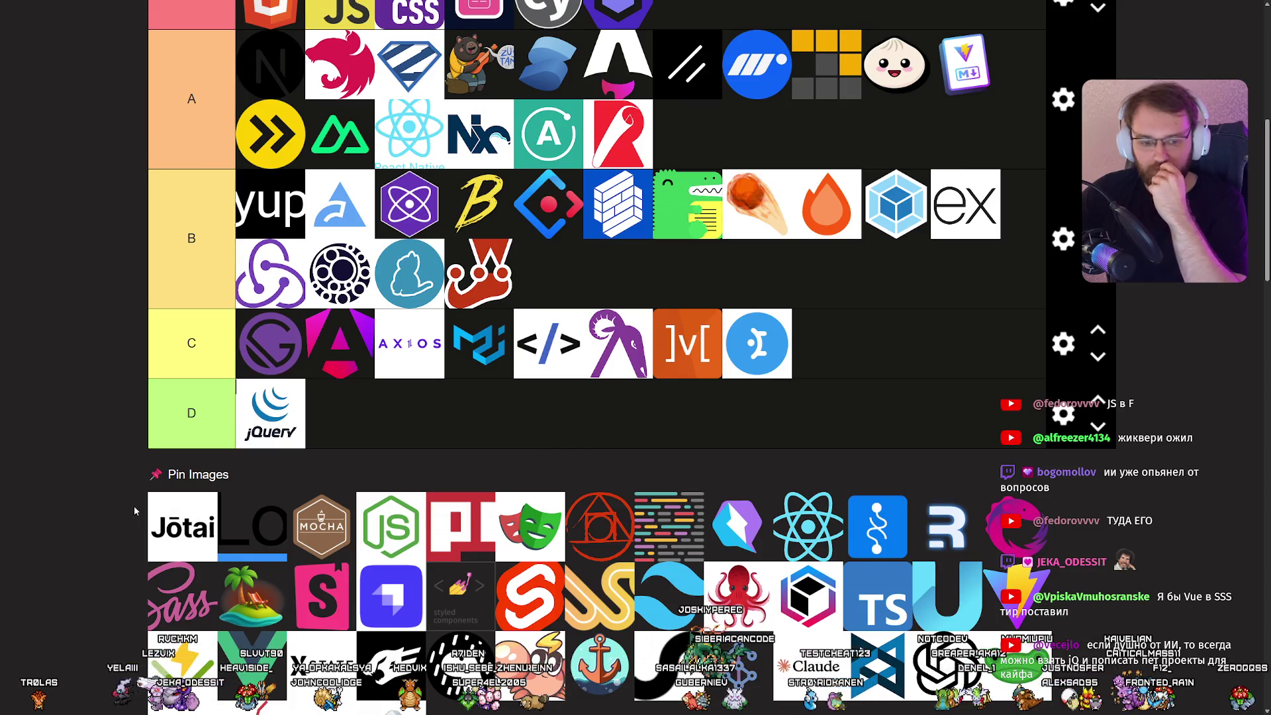
Put Jotai at the end of tier B's second row.
drag(162, 505, 736, 422)
scroll(735, 421, up, 3)
scroll(740, 436, down, 2)
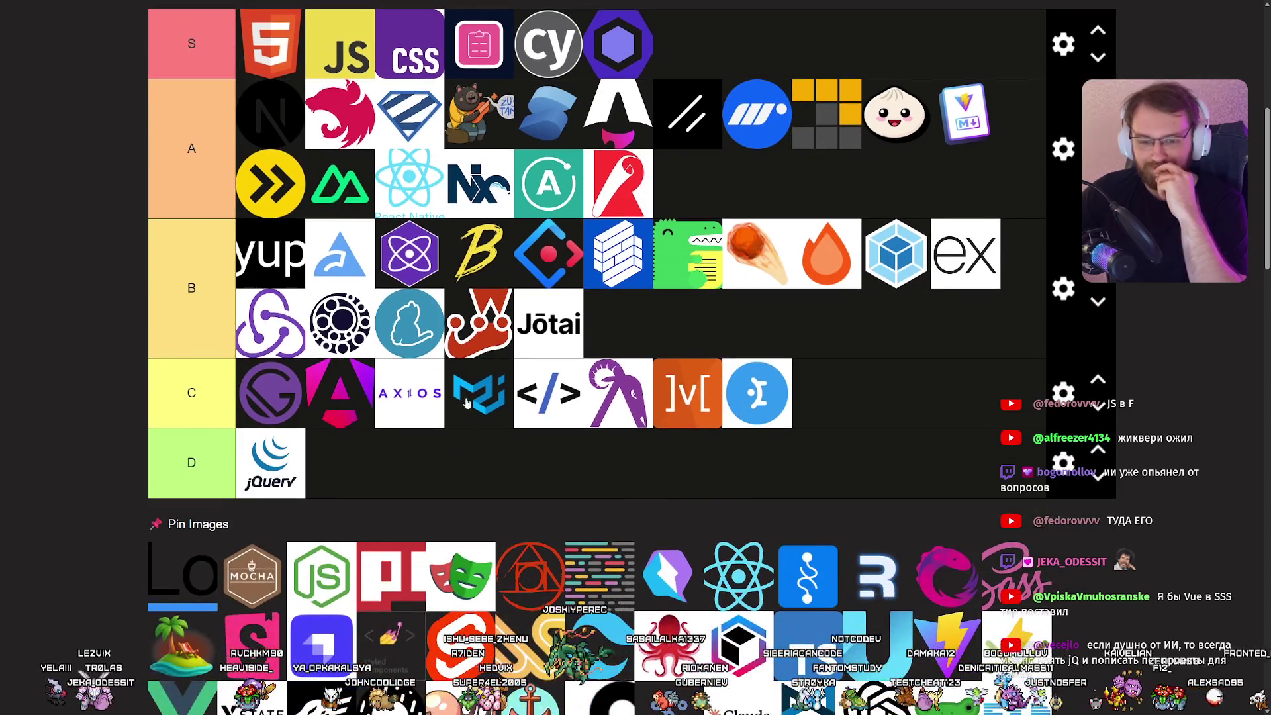
scroll(670, 422, up, 2)
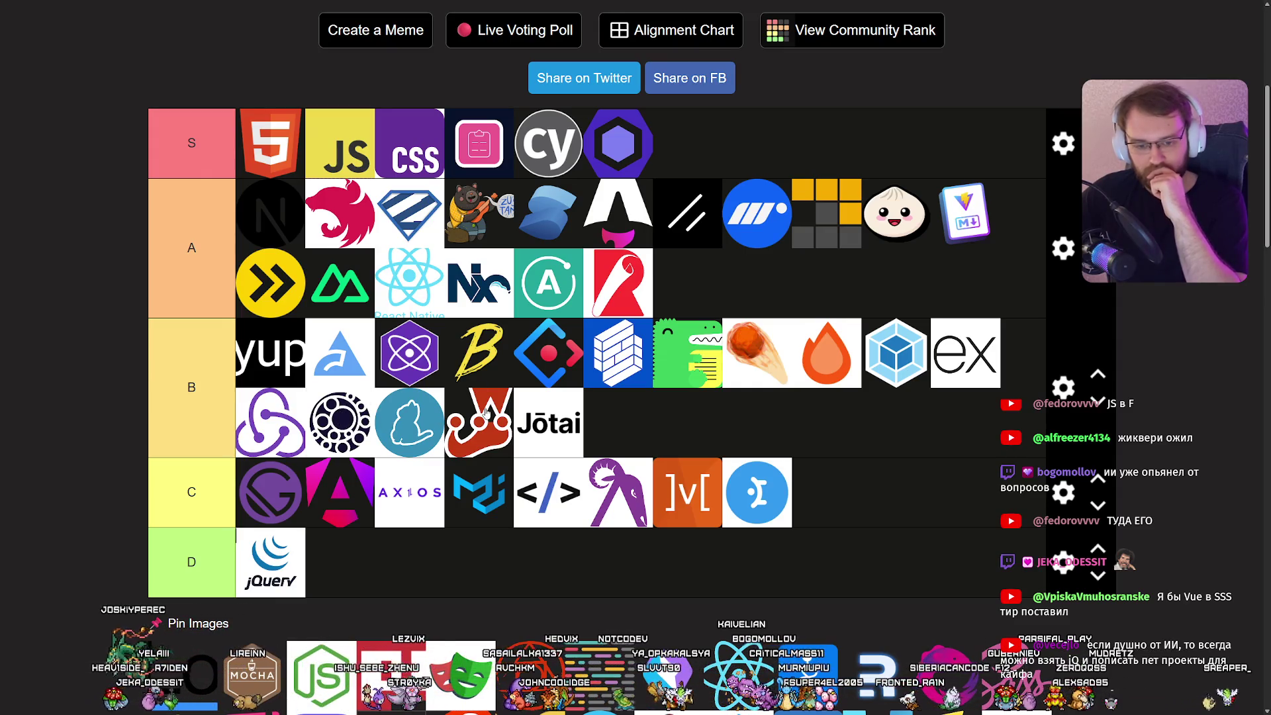
Demote the dark circle logo from tier B to tier C after ]v[.
mouse_move(339, 413)
mouse_down()
mouse_move(695, 450)
mouse_move(757, 490)
mouse_up()
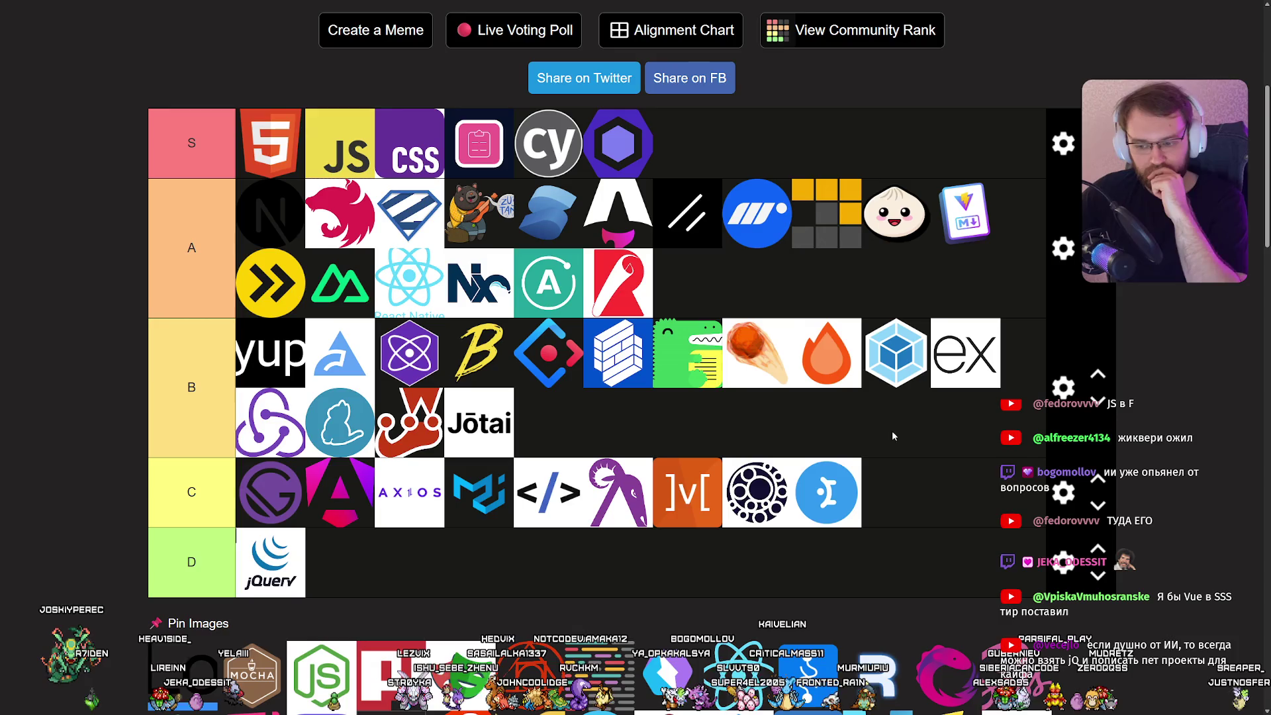
scroll(712, 391, down, 3)
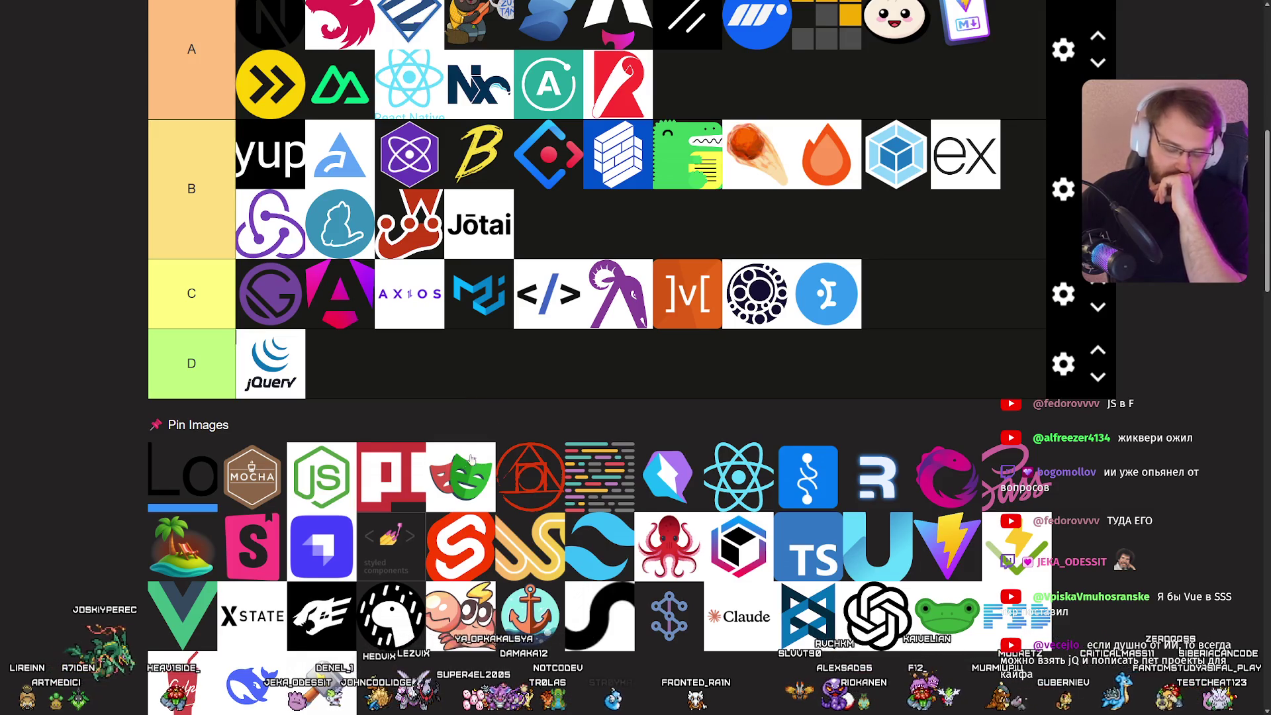
scroll(451, 414, up, 2)
Put Playwright in the first slot of tier A.
mouse_move(472, 463)
mouse_down()
mouse_move(450, 414)
mouse_move(831, 291)
mouse_move(436, 162)
mouse_move(270, 164)
mouse_up()
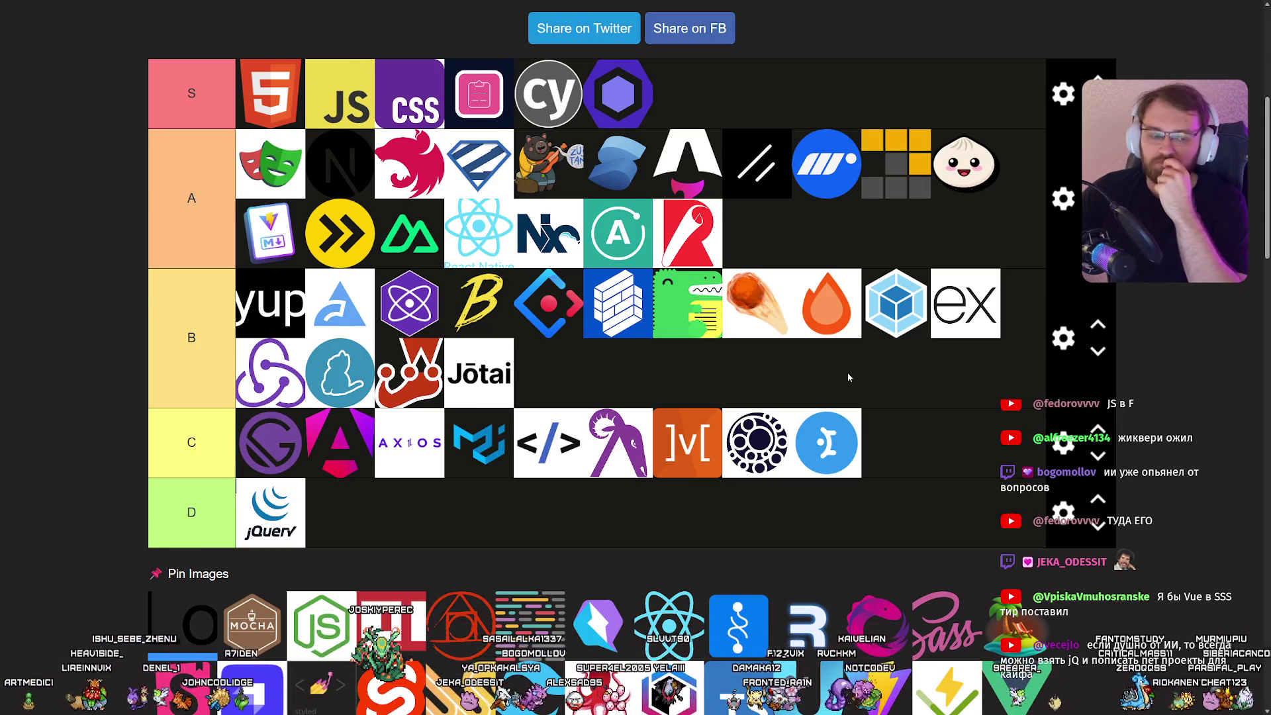
scroll(847, 377, down, 2)
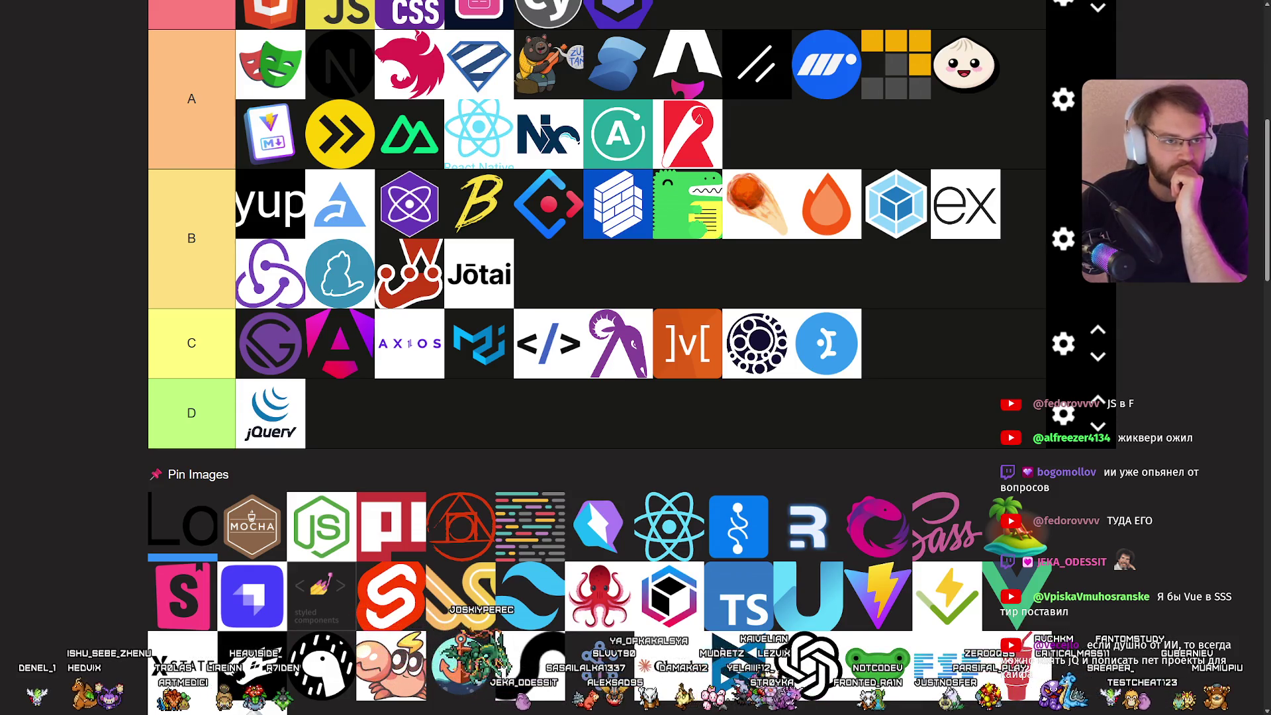
scroll(457, 404, up, 3)
Place Node.js in tier S right after CSS.
mouse_move(324, 524)
mouse_down()
mouse_move(457, 404)
mouse_move(308, 281)
mouse_move(288, 140)
mouse_move(502, 141)
mouse_up()
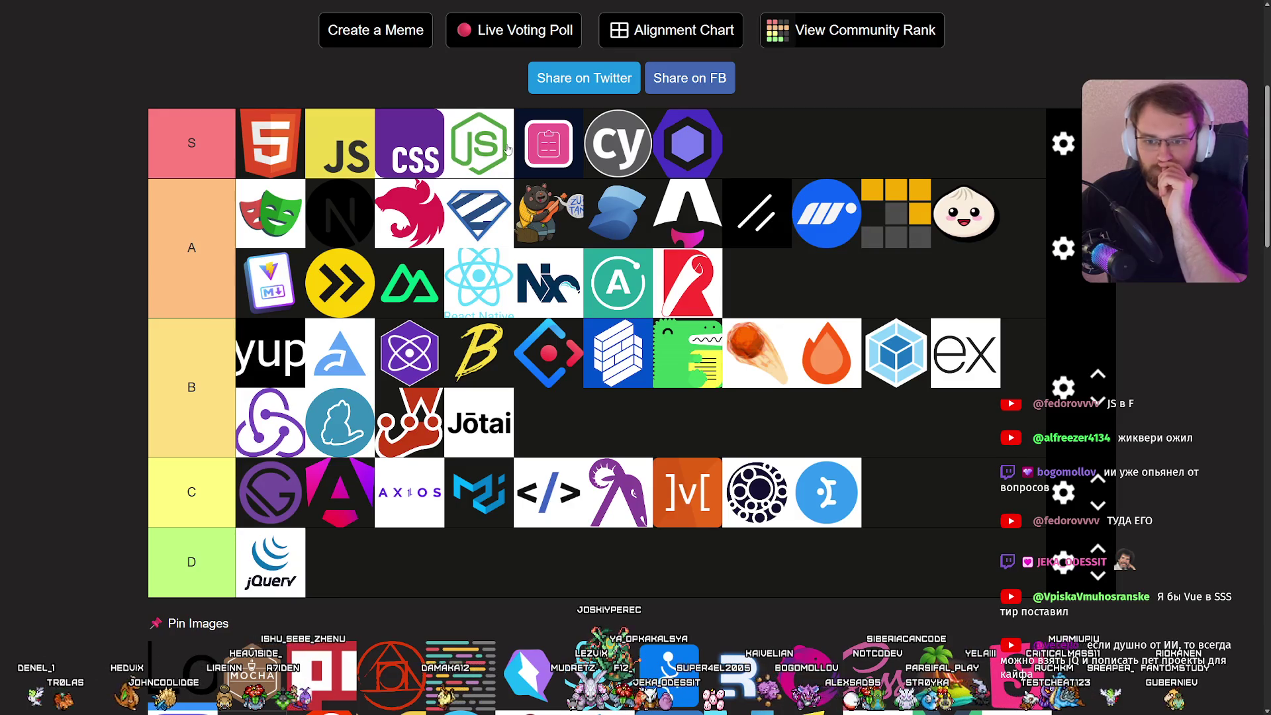
scroll(573, 196, down, 3)
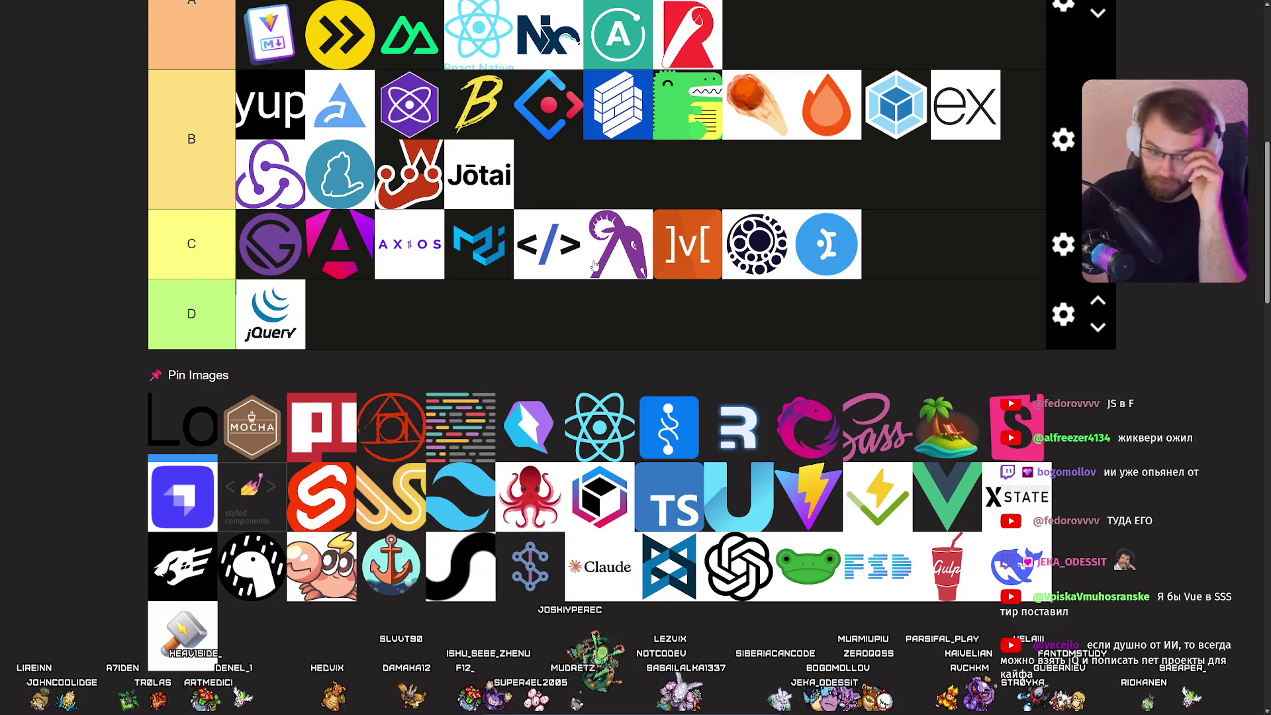
scroll(599, 266, up, 1)
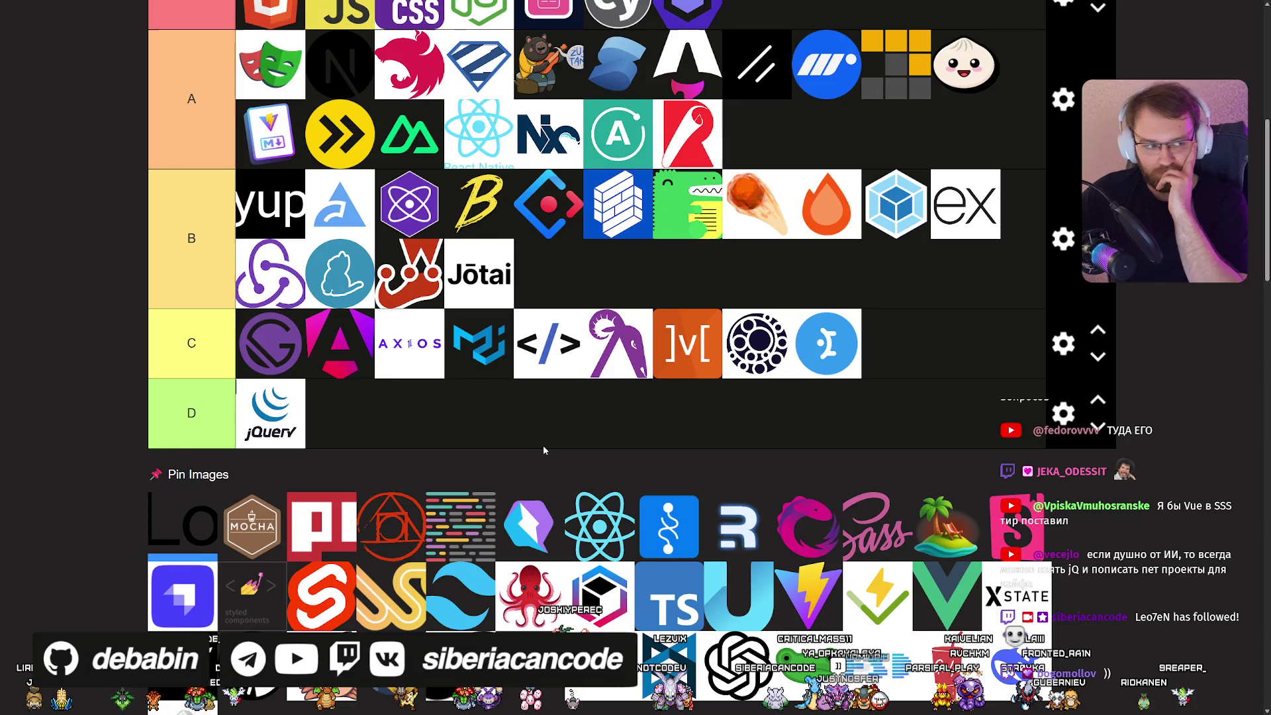
Place the code-lines tile at the start of tier A.
mouse_move(452, 523)
mouse_down()
mouse_move(498, 463)
mouse_move(536, 457)
mouse_move(781, 305)
mouse_move(768, 179)
mouse_move(515, 595)
mouse_move(421, 579)
mouse_move(420, 660)
mouse_move(278, 358)
mouse_move(271, 219)
mouse_up()
scroll(498, 463, up, 2)
scroll(515, 596, down, 2)
scroll(421, 579, up, 2)
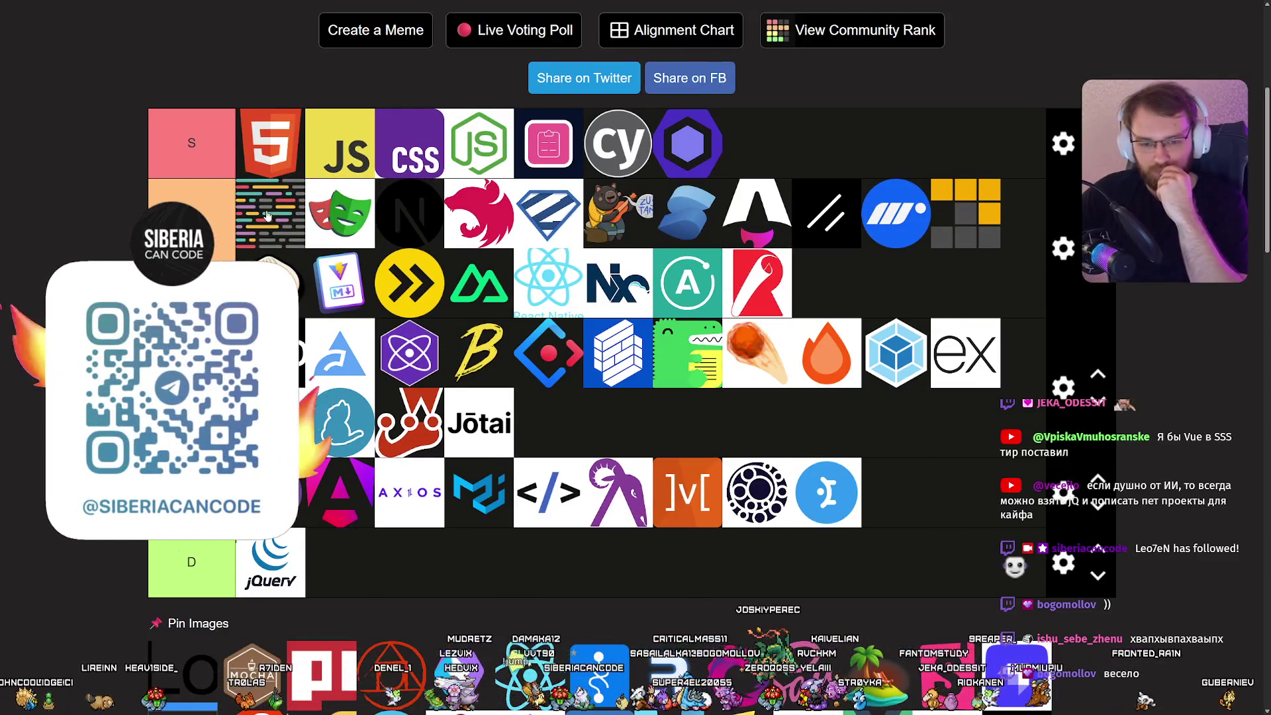
scroll(591, 388, down, 3)
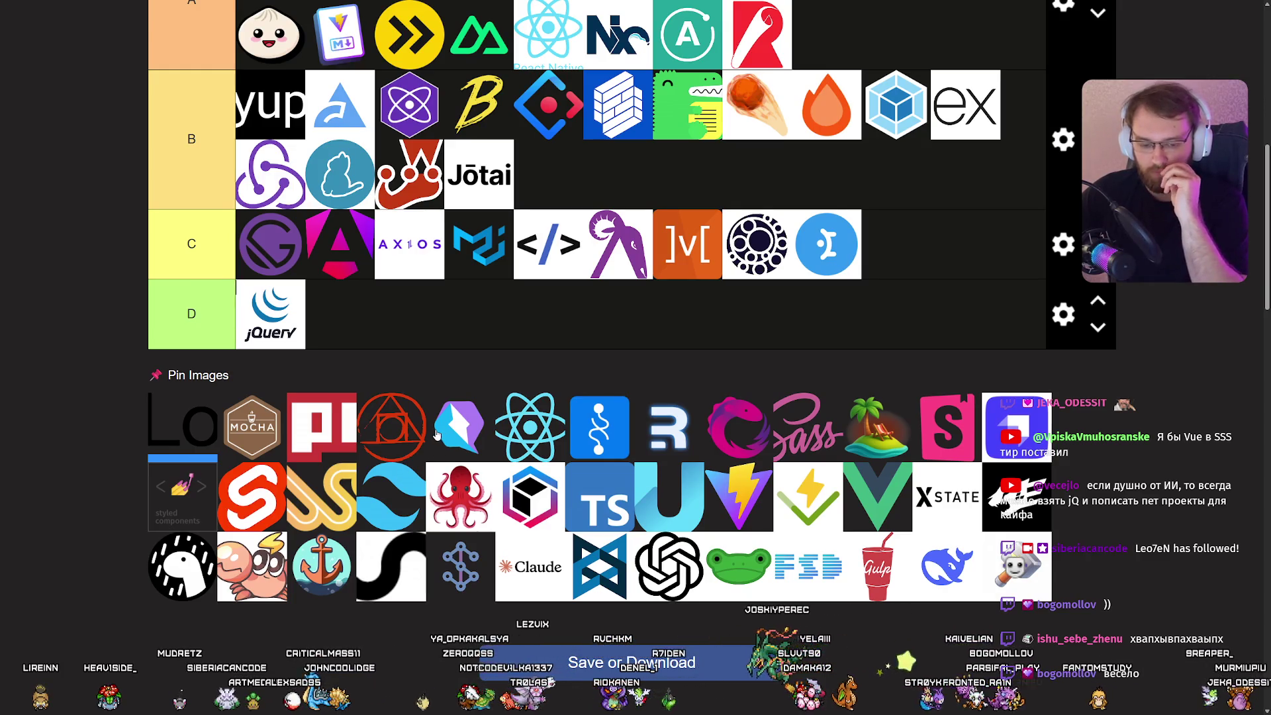
Add the anchor logo to the end of tier C.
mouse_move(323, 568)
mouse_down()
mouse_move(361, 526)
mouse_move(264, 457)
mouse_move(278, 423)
mouse_move(657, 539)
mouse_move(935, 548)
mouse_move(908, 560)
mouse_up()
scroll(361, 526, up, 4)
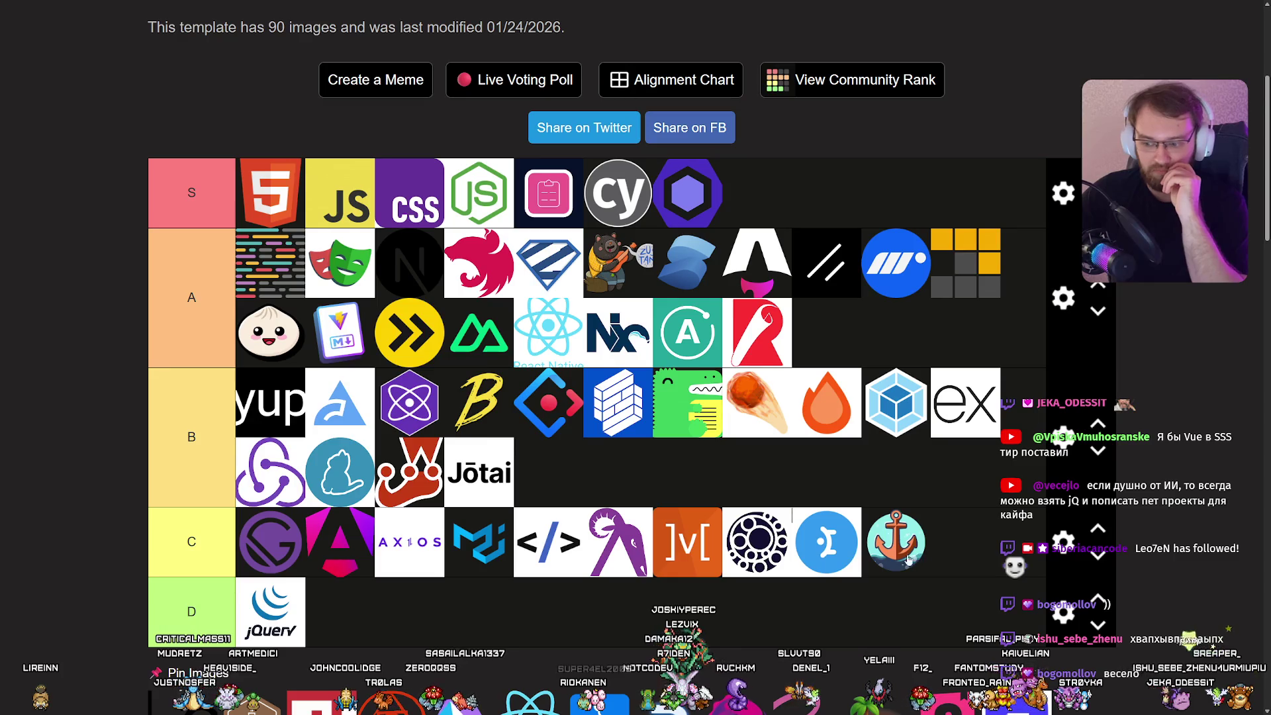
scroll(871, 561, down, 5)
scroll(558, 435, up, 2)
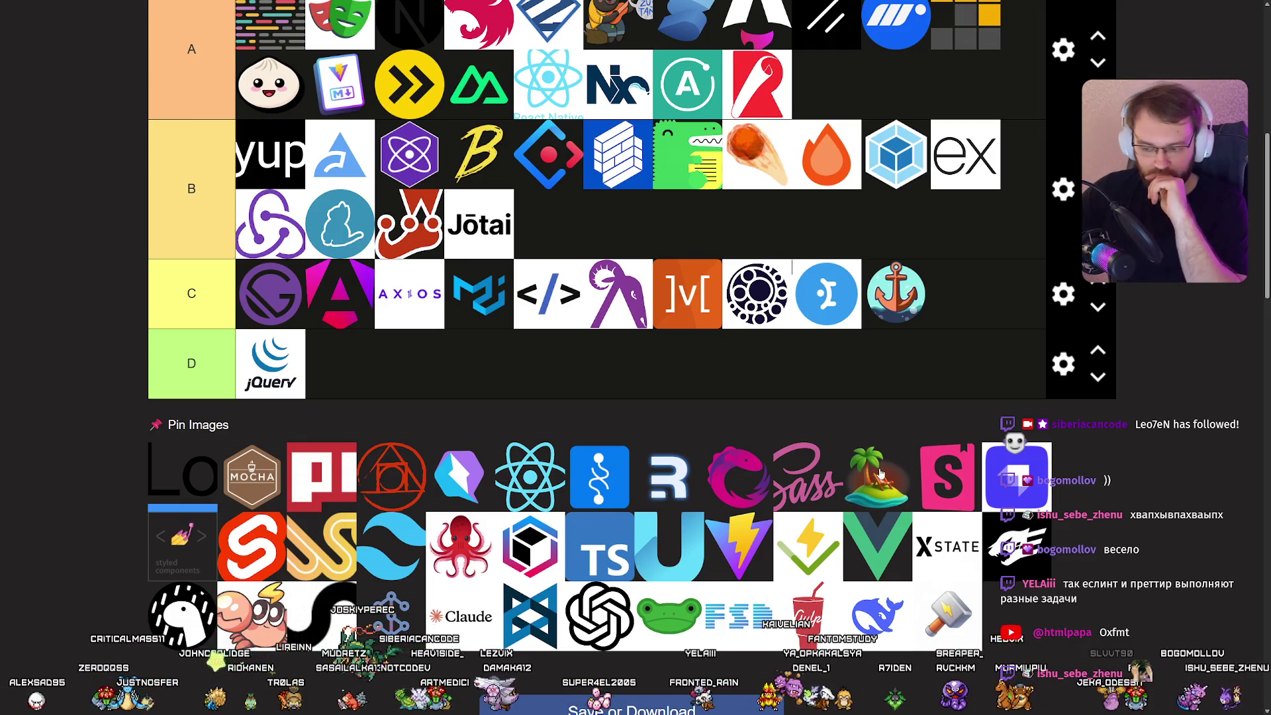
Put the palm-tree logo in tier A's first slot.
scroll(854, 457, up, 3)
mouse_move(879, 473)
mouse_down()
mouse_move(662, 279)
mouse_move(368, 226)
mouse_up()
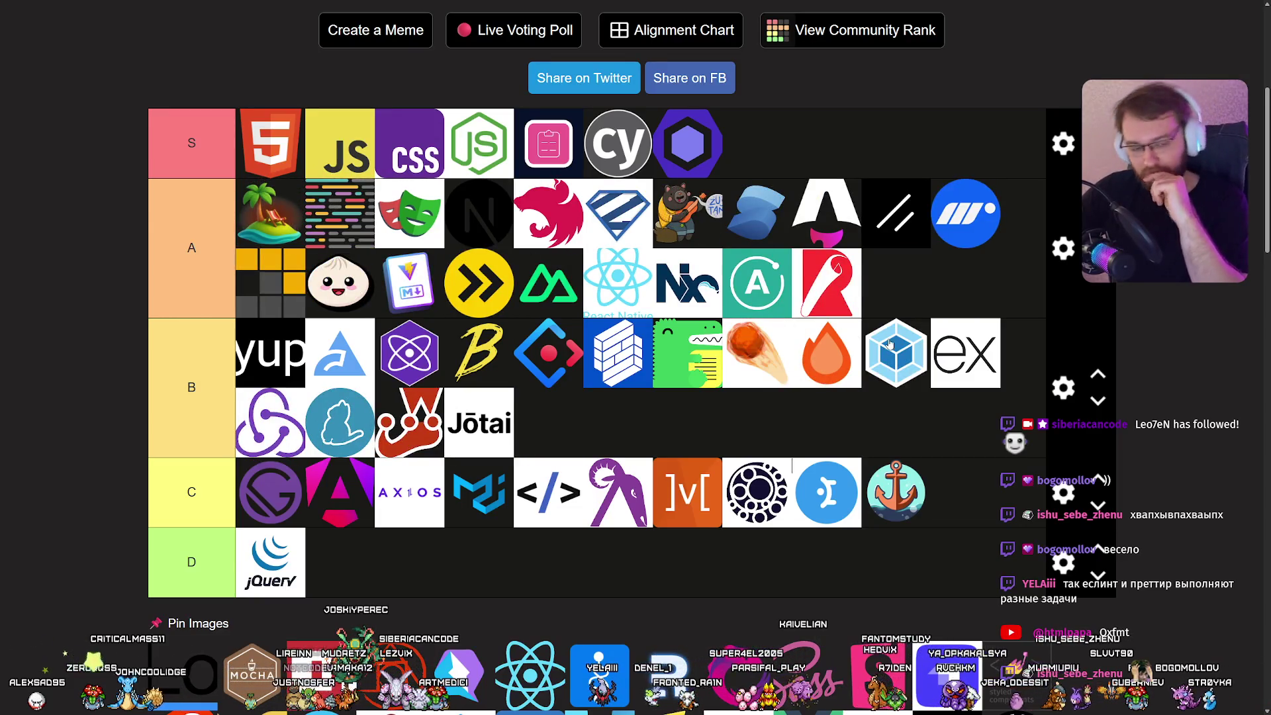
scroll(814, 335, down, 5)
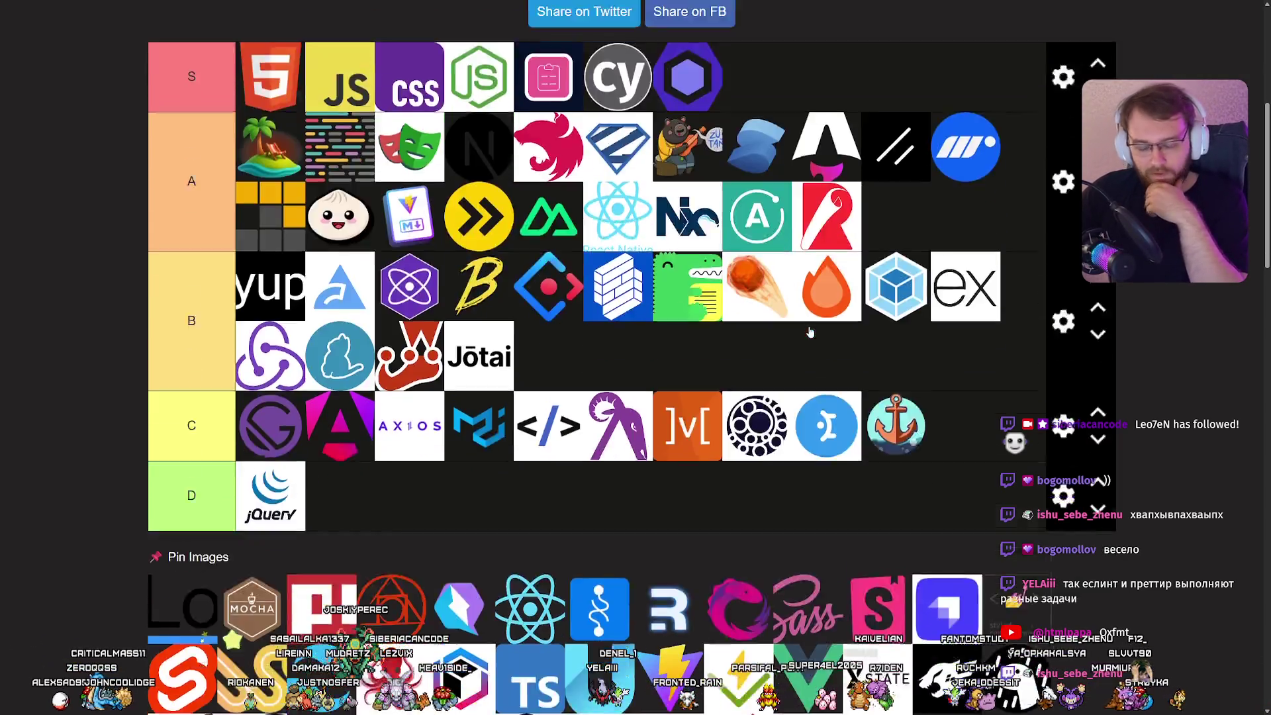
scroll(803, 331, up, 5)
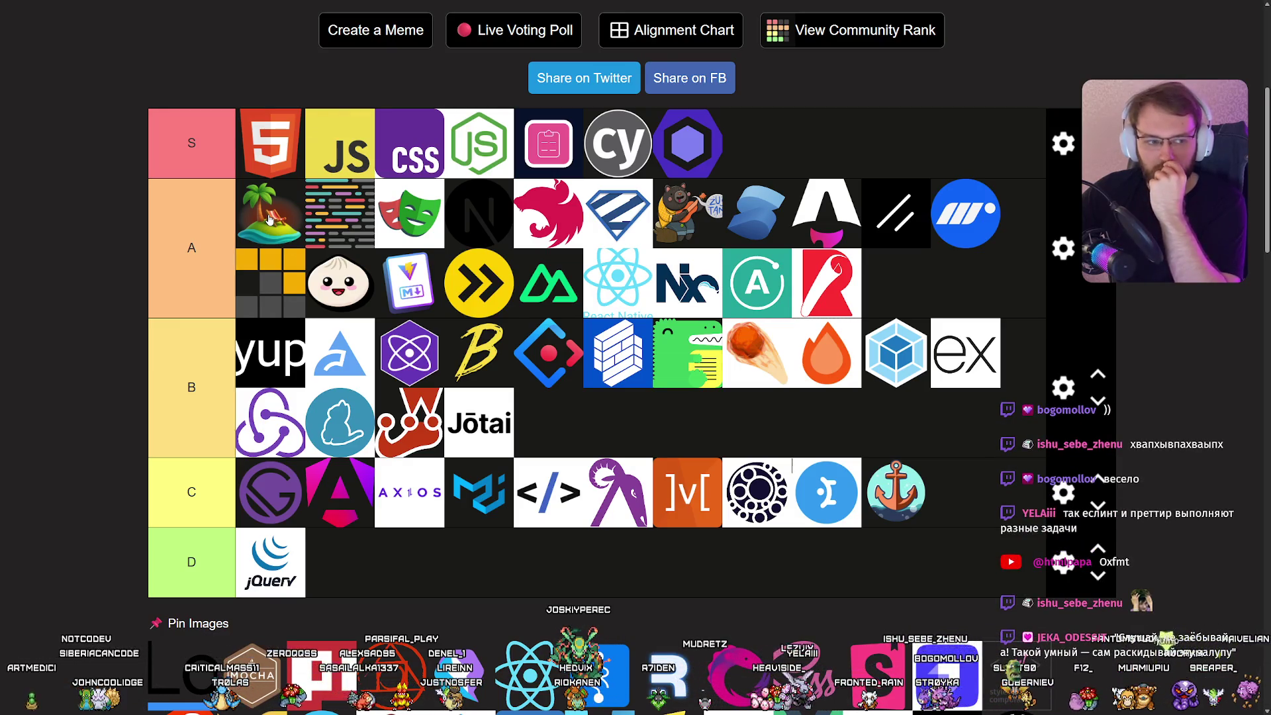
scroll(270, 218, down, 6)
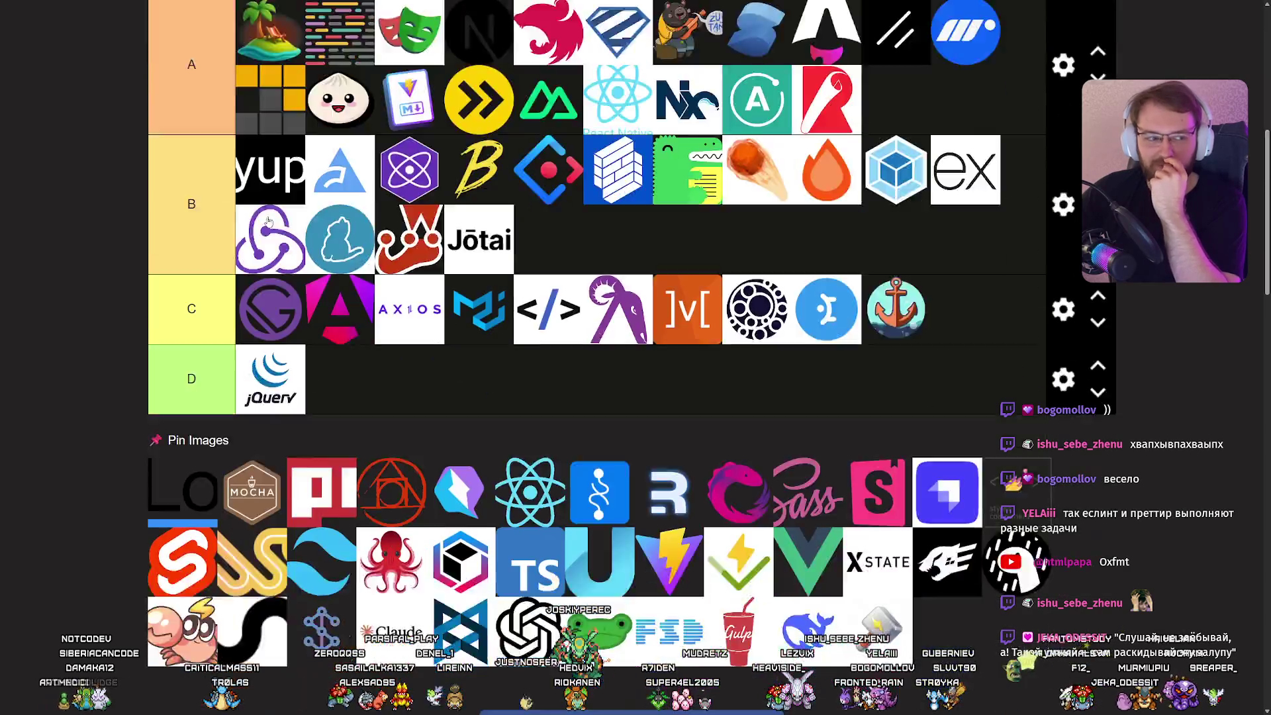
scroll(342, 230, up, 5)
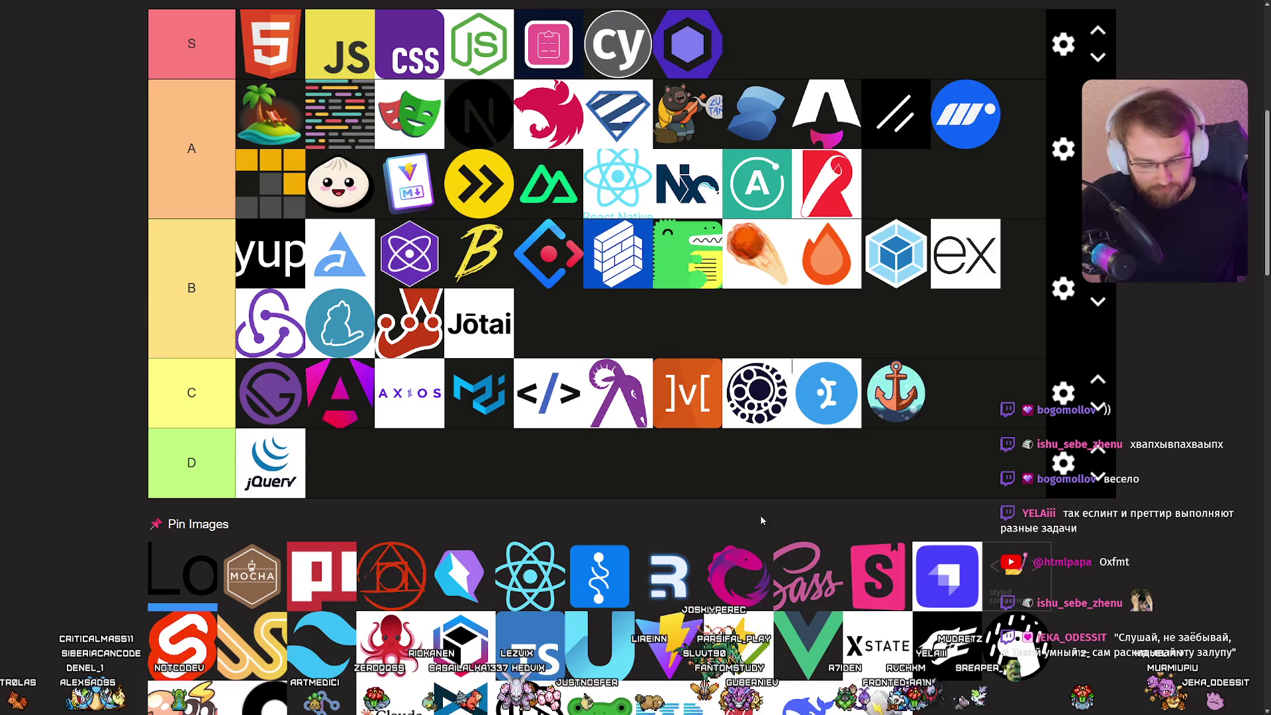
Drag a logo from the Pin Images pool into a tier row.
mouse_move(739, 561)
mouse_down()
mouse_move(651, 560)
mouse_move(660, 445)
mouse_move(646, 416)
mouse_up()
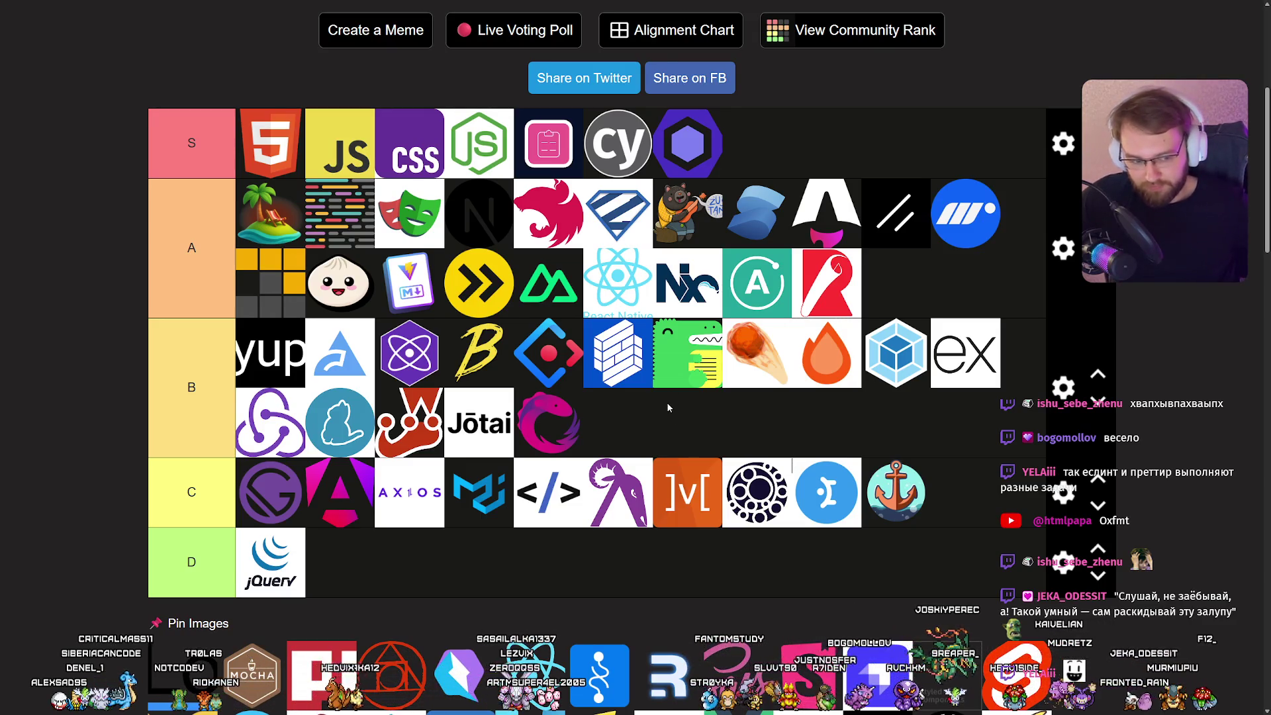
scroll(682, 408, down, 3)
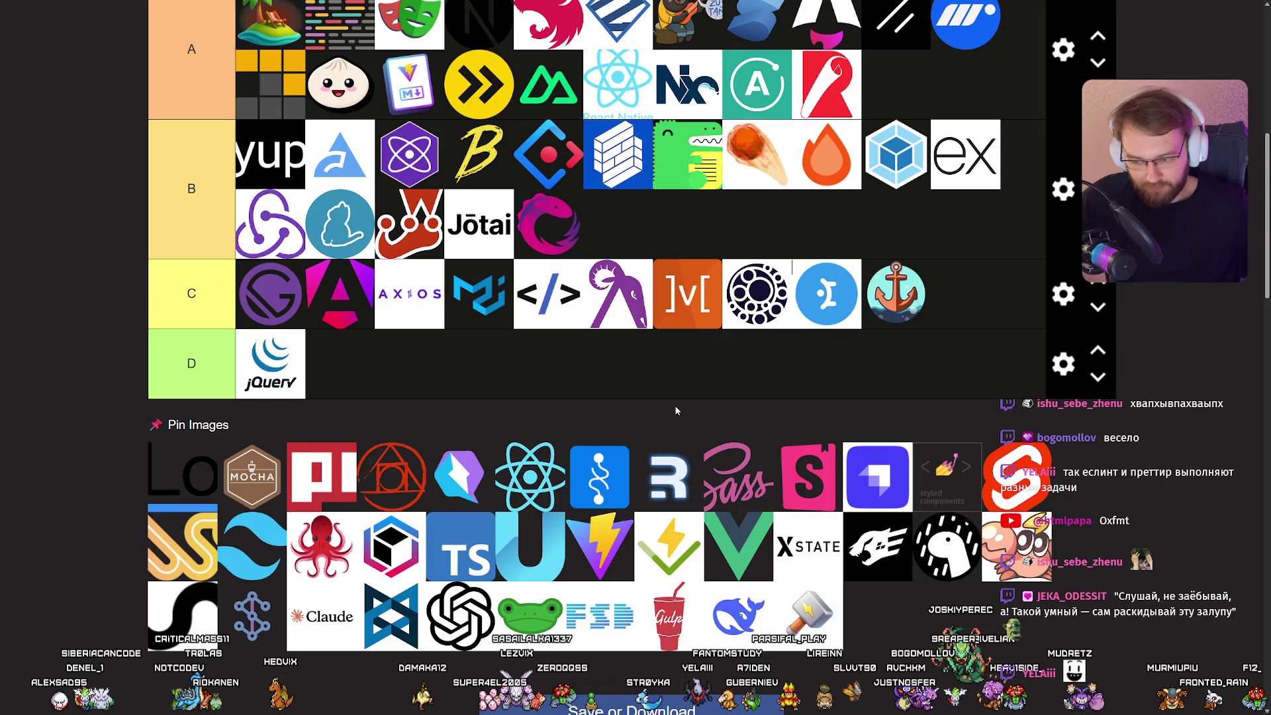
scroll(674, 407, up, 2)
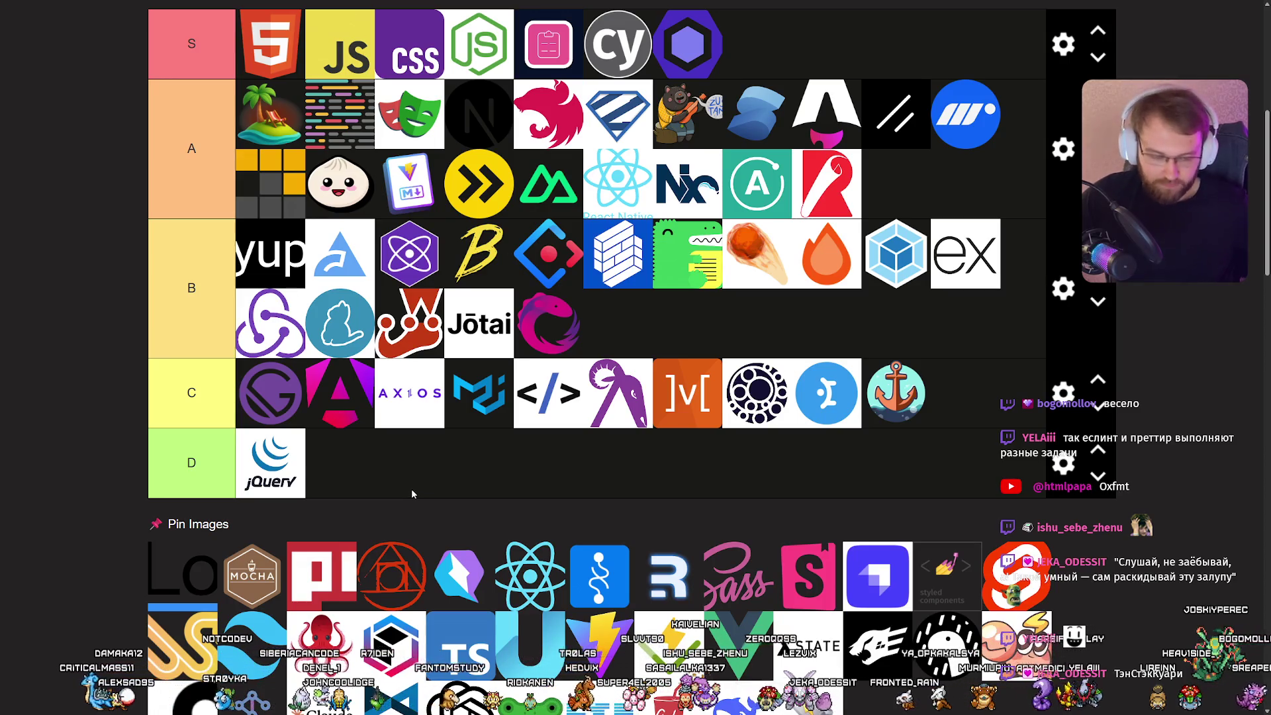
Rank another pool logo and put Vite at the start of tier A, ahead of the palm tree.
mouse_move(160, 649)
mouse_down()
mouse_move(331, 199)
mouse_move(358, 272)
mouse_move(1013, 329)
mouse_move(980, 331)
mouse_up()
scroll(755, 405, down, 5)
scroll(642, 400, up, 2)
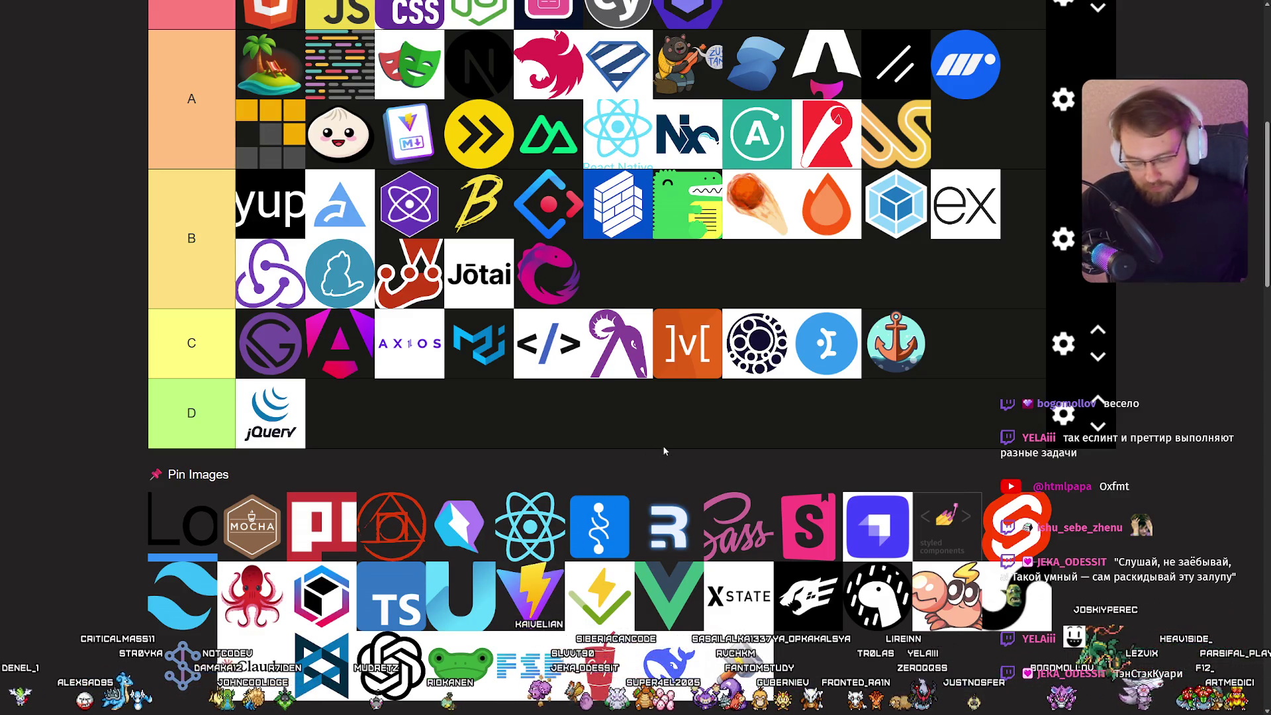
mouse_move(529, 586)
mouse_down()
mouse_move(615, 580)
mouse_move(530, 586)
mouse_move(557, 587)
mouse_move(397, 361)
mouse_move(268, 364)
mouse_up()
scroll(397, 361, up, 5)
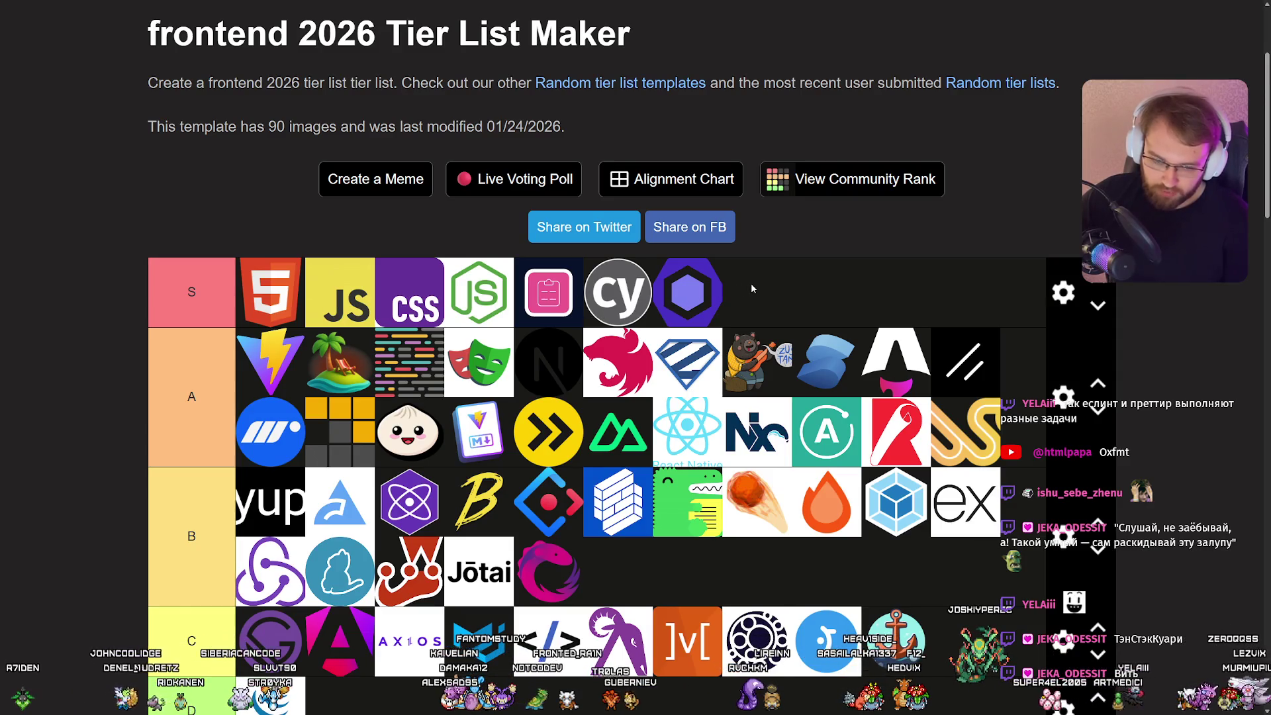
Move the pink clipboard and Cypress logos from tier S down to tier A.
scroll(832, 319, down, 6)
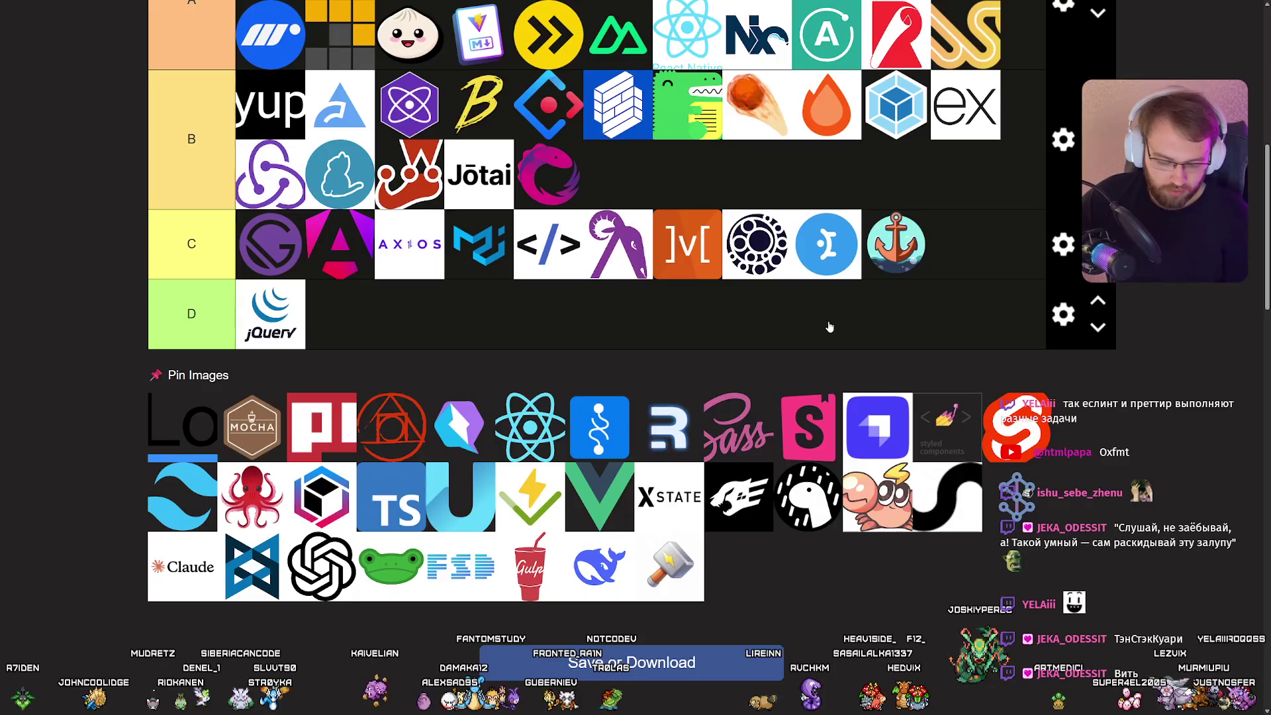
scroll(827, 325, up, 6)
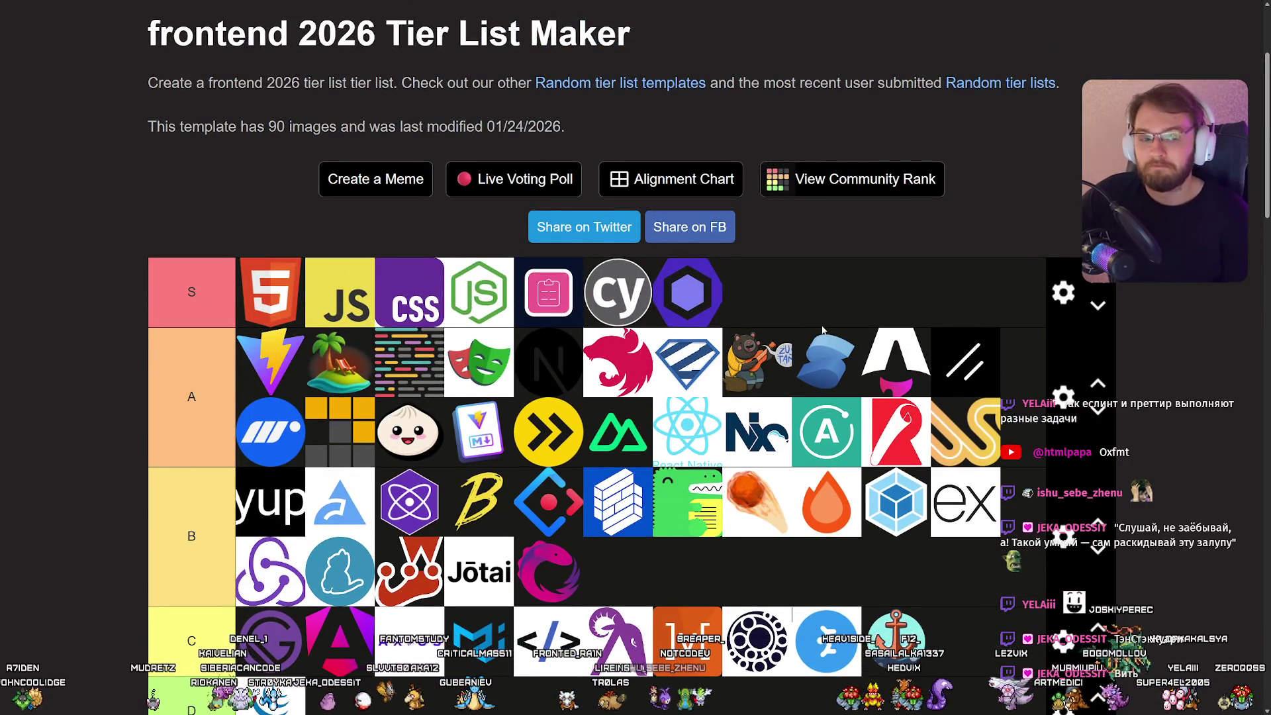
drag(567, 288, 411, 365)
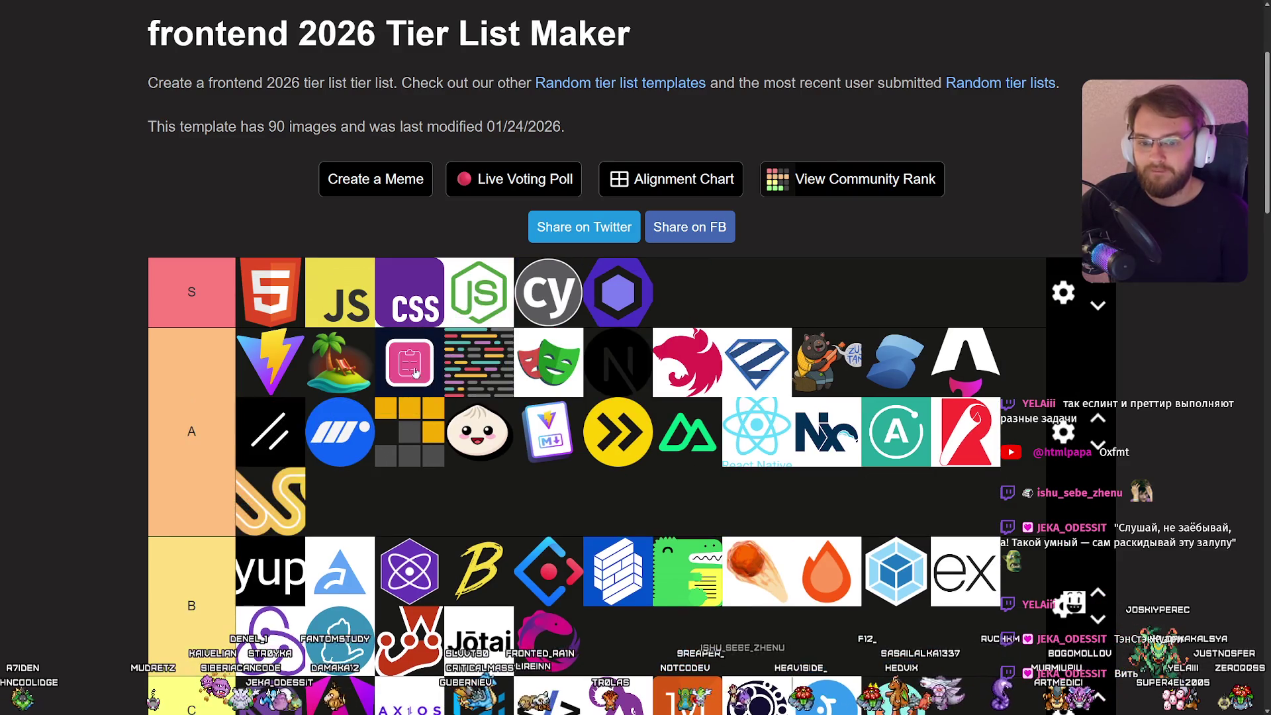
mouse_move(628, 304)
mouse_down()
mouse_move(671, 289)
mouse_move(477, 368)
mouse_move(549, 362)
mouse_up()
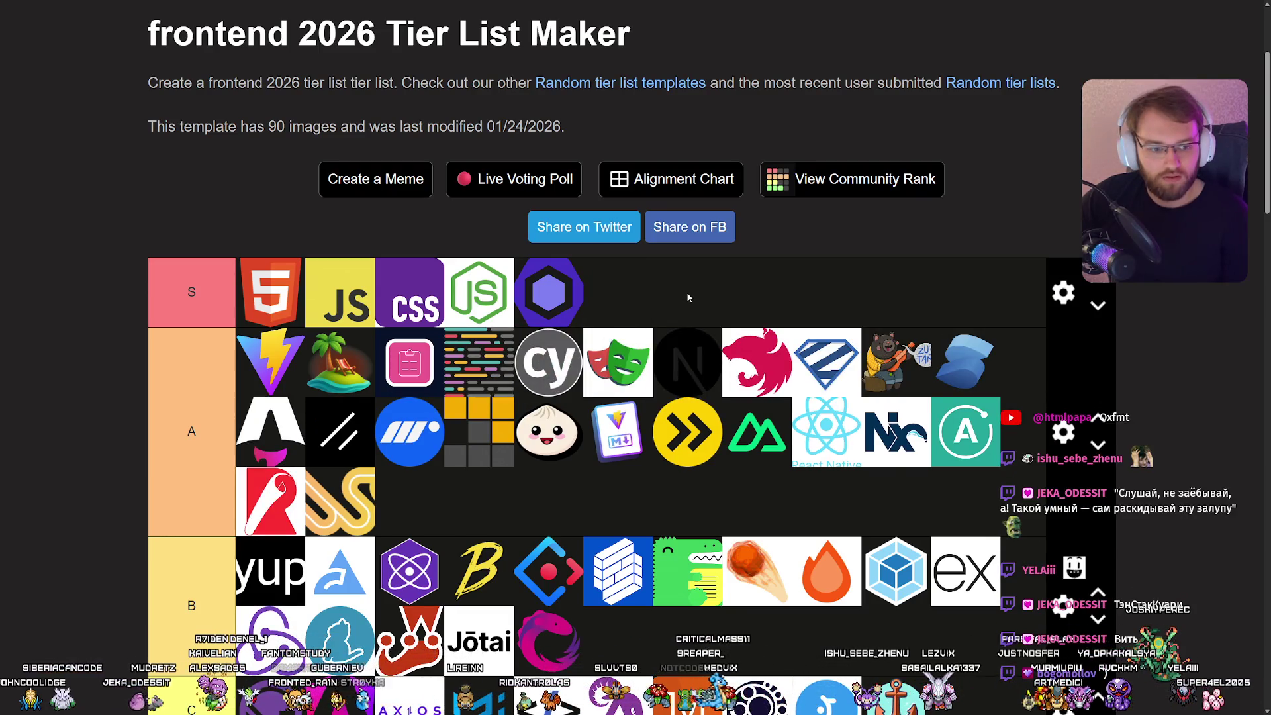
Add React and TS from the Pin Images pool to tier S.
scroll(684, 292, down, 2)
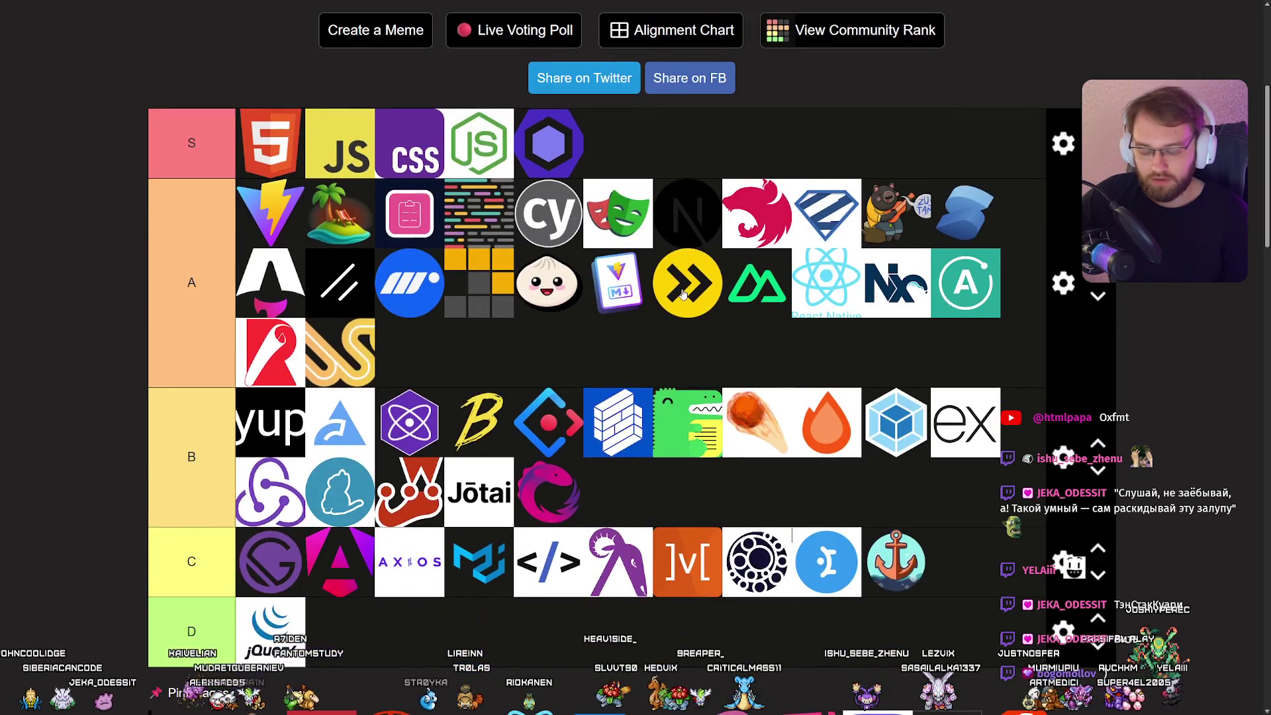
scroll(682, 292, down, 1)
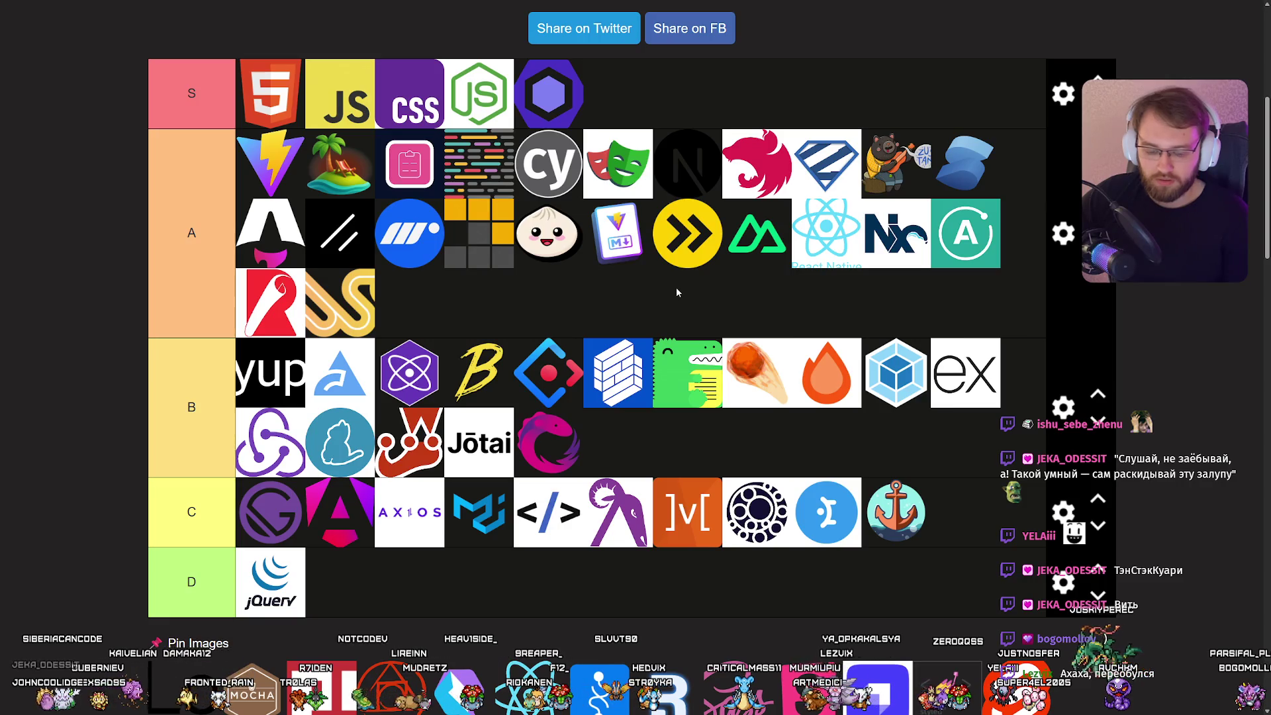
scroll(677, 288, up, 1)
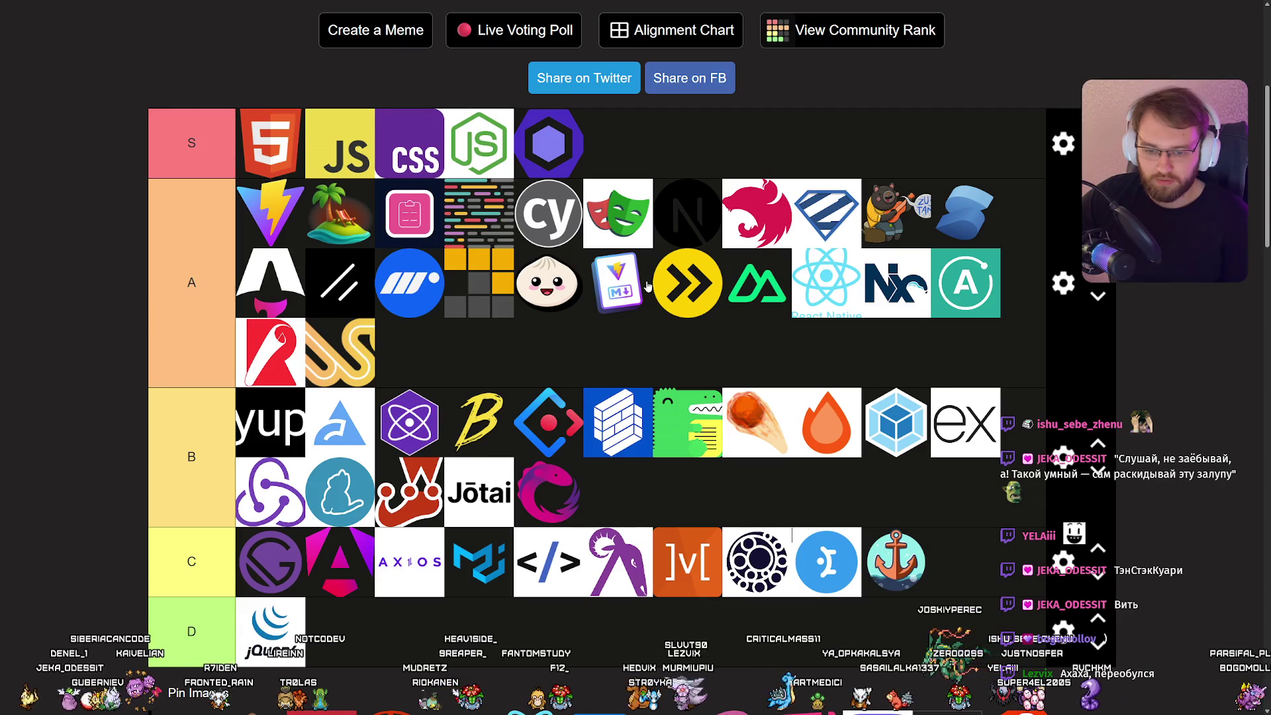
scroll(648, 286, down, 5)
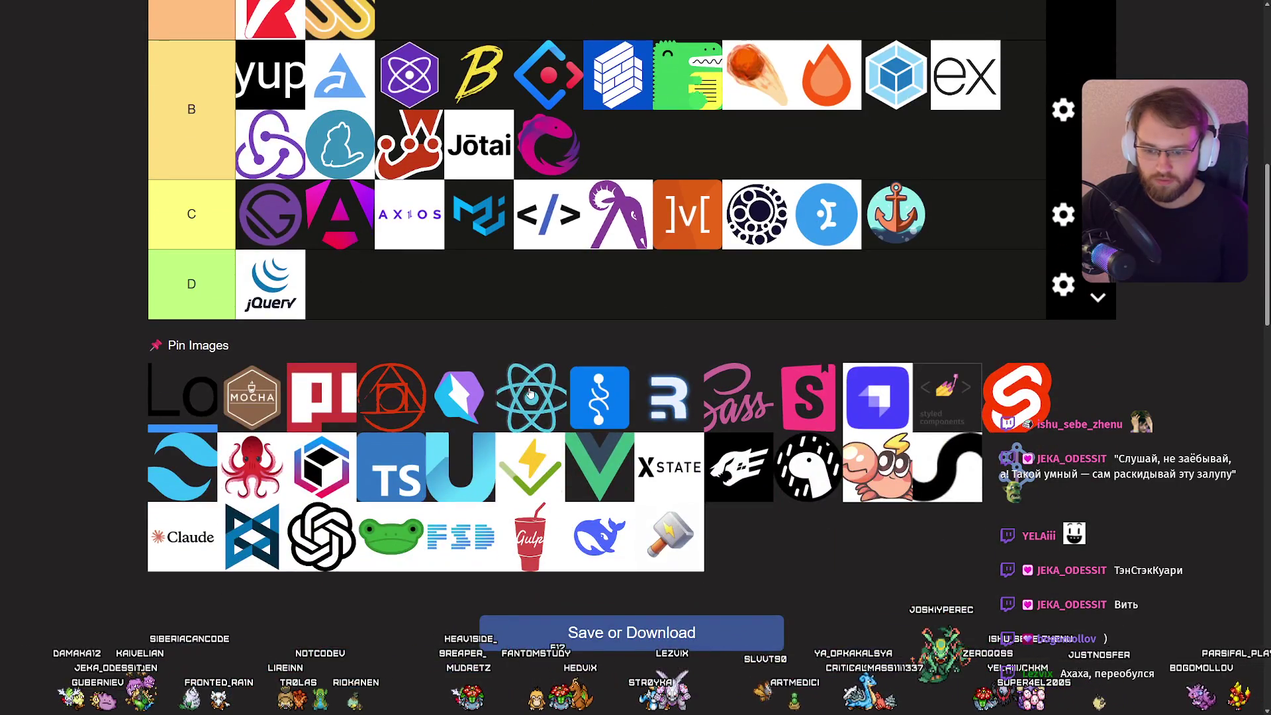
mouse_move(539, 397)
mouse_down()
mouse_move(548, 369)
mouse_move(711, 233)
mouse_move(636, 151)
mouse_up()
scroll(548, 369, up, 5)
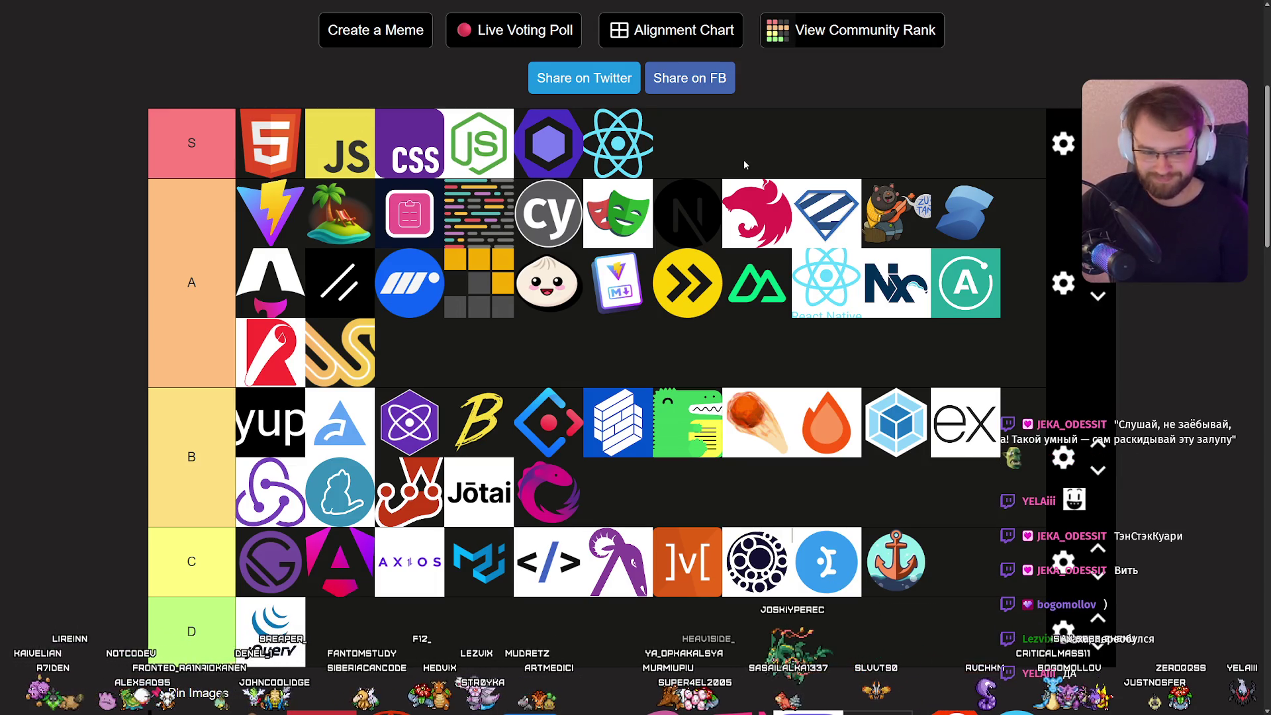
scroll(744, 163, down, 4)
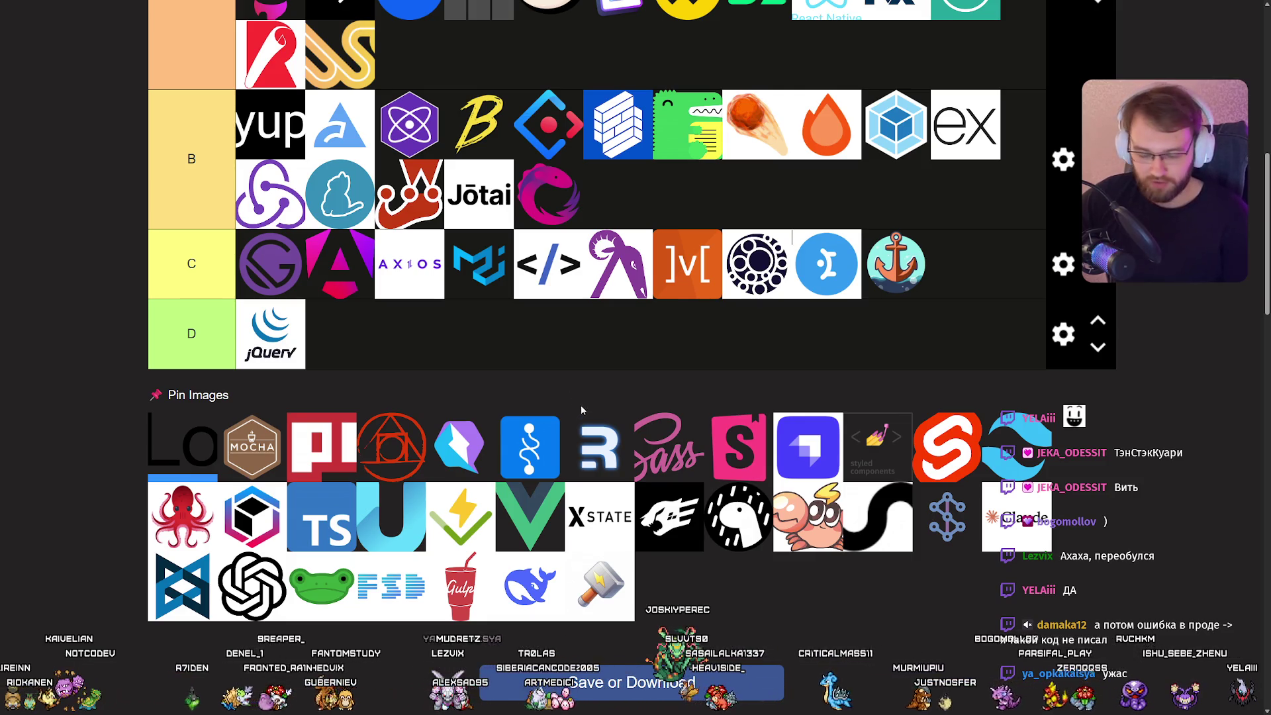
mouse_move(530, 517)
mouse_down()
mouse_move(589, 434)
mouse_move(645, 391)
mouse_move(486, 354)
mouse_move(340, 215)
mouse_up()
scroll(589, 434, up, 5)
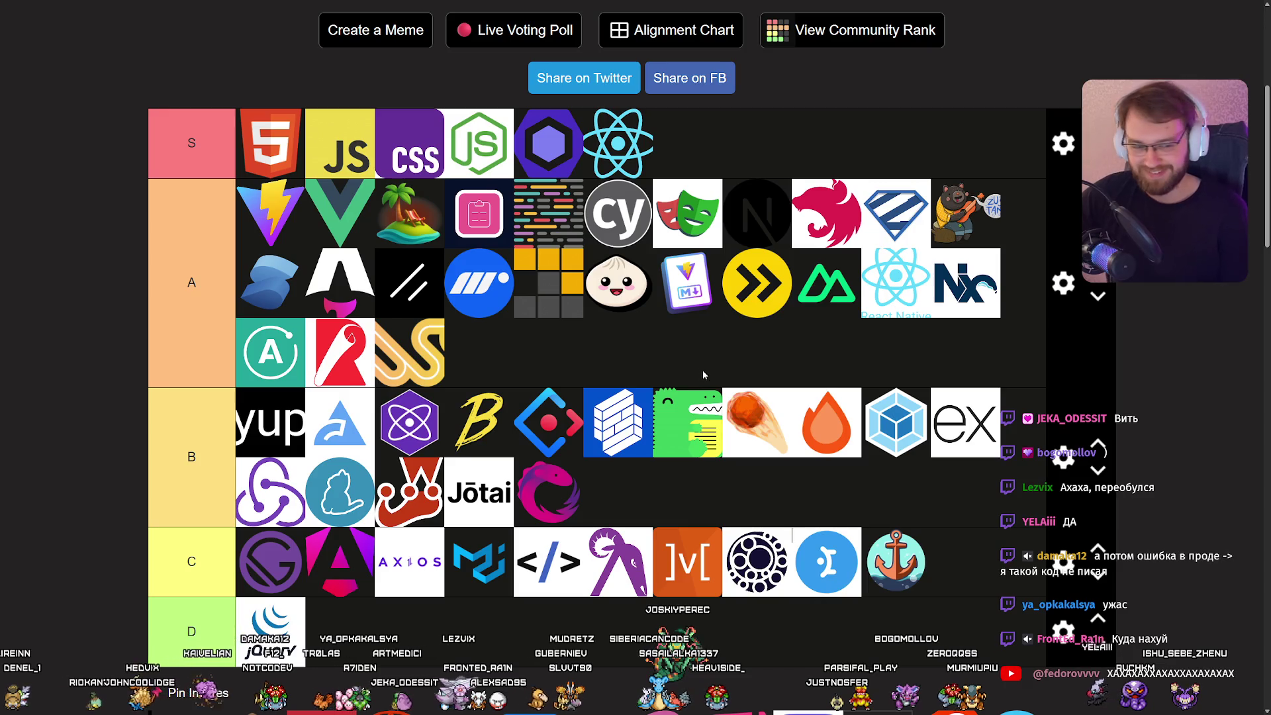
Place Vitest, Vue and the pl logo into tier A.
scroll(703, 375, down, 5)
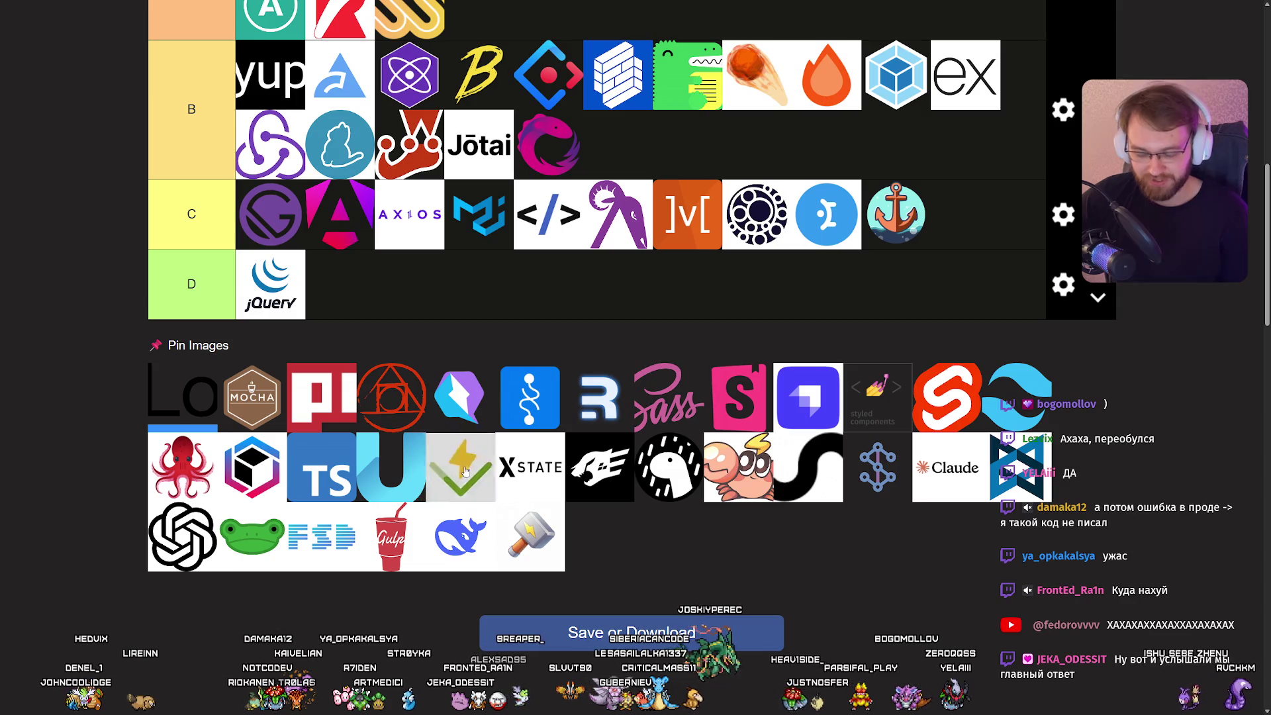
mouse_move(466, 471)
mouse_down()
mouse_move(467, 424)
mouse_move(612, 361)
mouse_move(840, 336)
mouse_move(755, 337)
mouse_move(698, 401)
mouse_move(344, 268)
mouse_up()
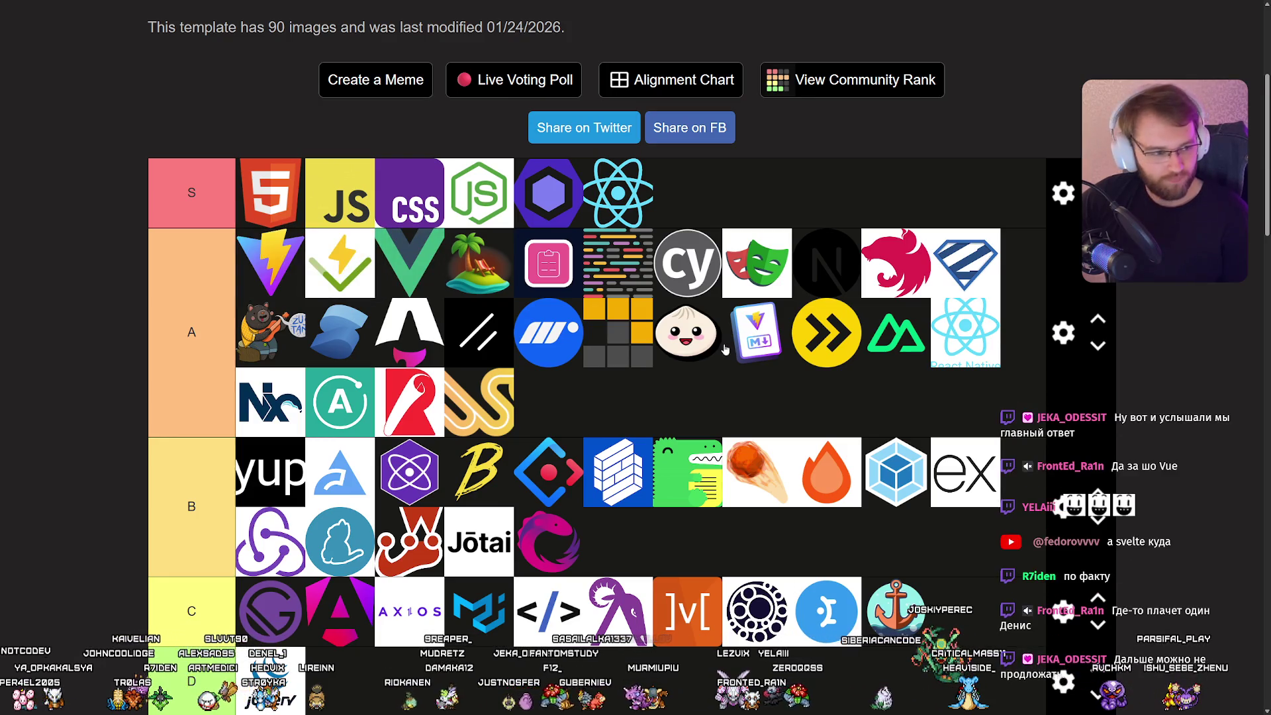
scroll(681, 347, down, 4)
scroll(681, 341, down, 1)
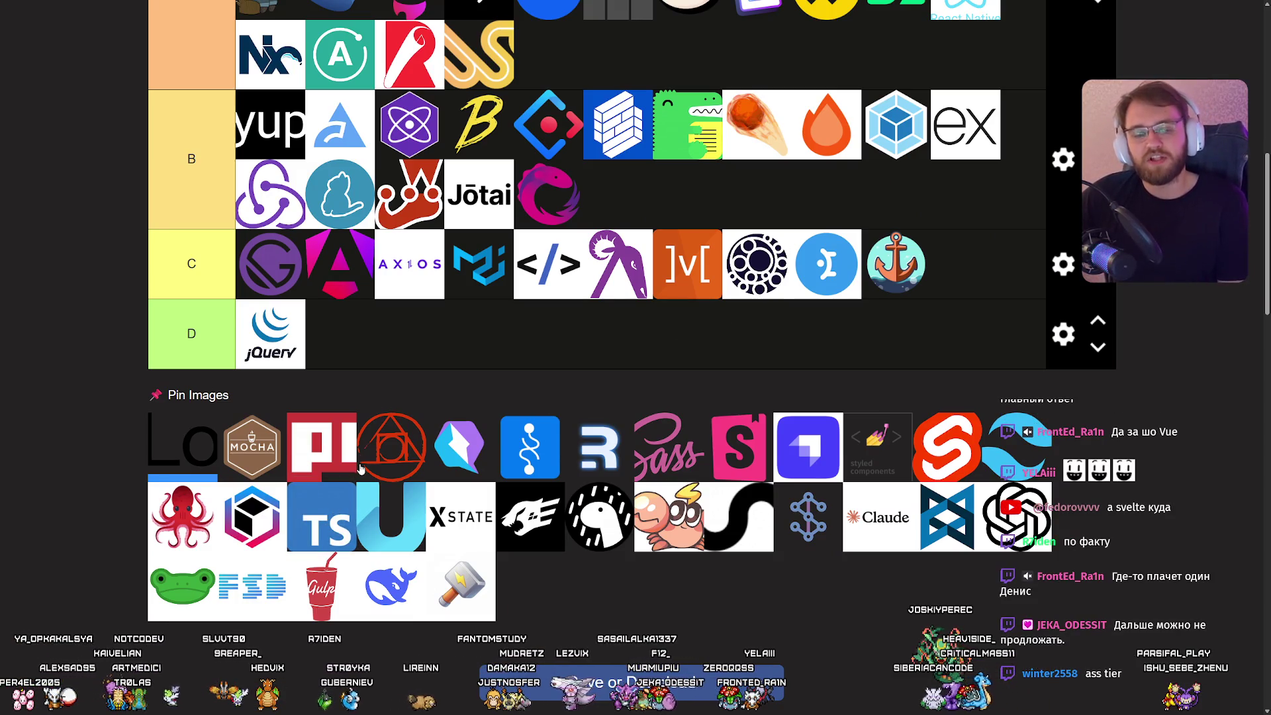
mouse_move(336, 513)
mouse_down()
mouse_move(341, 404)
mouse_move(505, 440)
mouse_move(541, 406)
mouse_move(446, 274)
mouse_move(493, 292)
mouse_move(482, 286)
mouse_move(631, 291)
mouse_move(486, 268)
mouse_up()
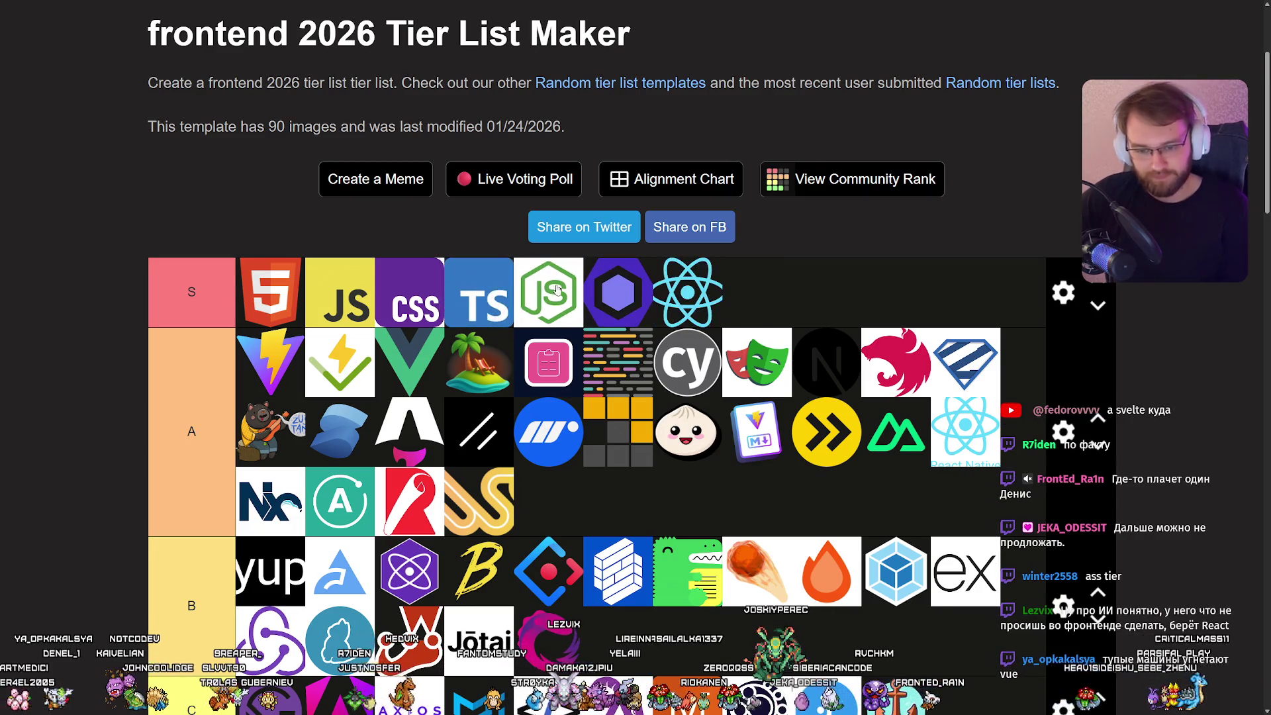
scroll(480, 265, down, 6)
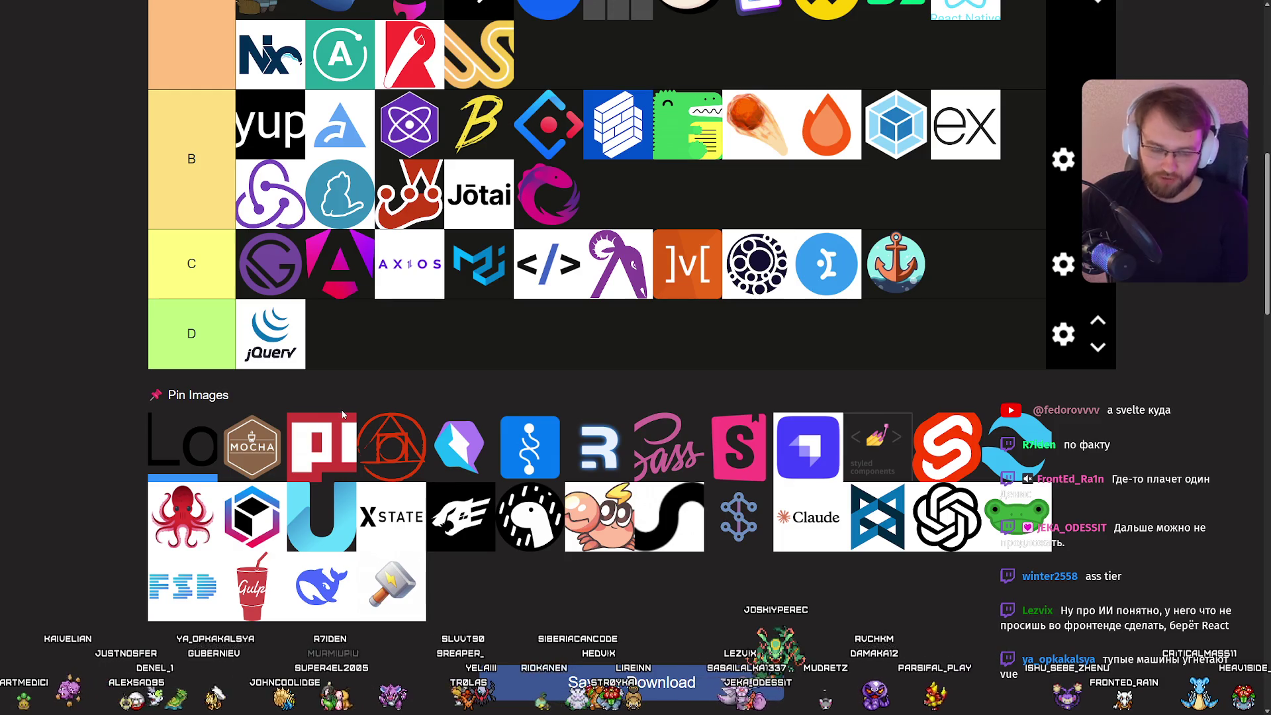
mouse_move(327, 451)
mouse_down()
mouse_move(338, 425)
mouse_move(311, 503)
mouse_move(344, 252)
mouse_move(1013, 387)
mouse_up()
scroll(311, 504, up, 6)
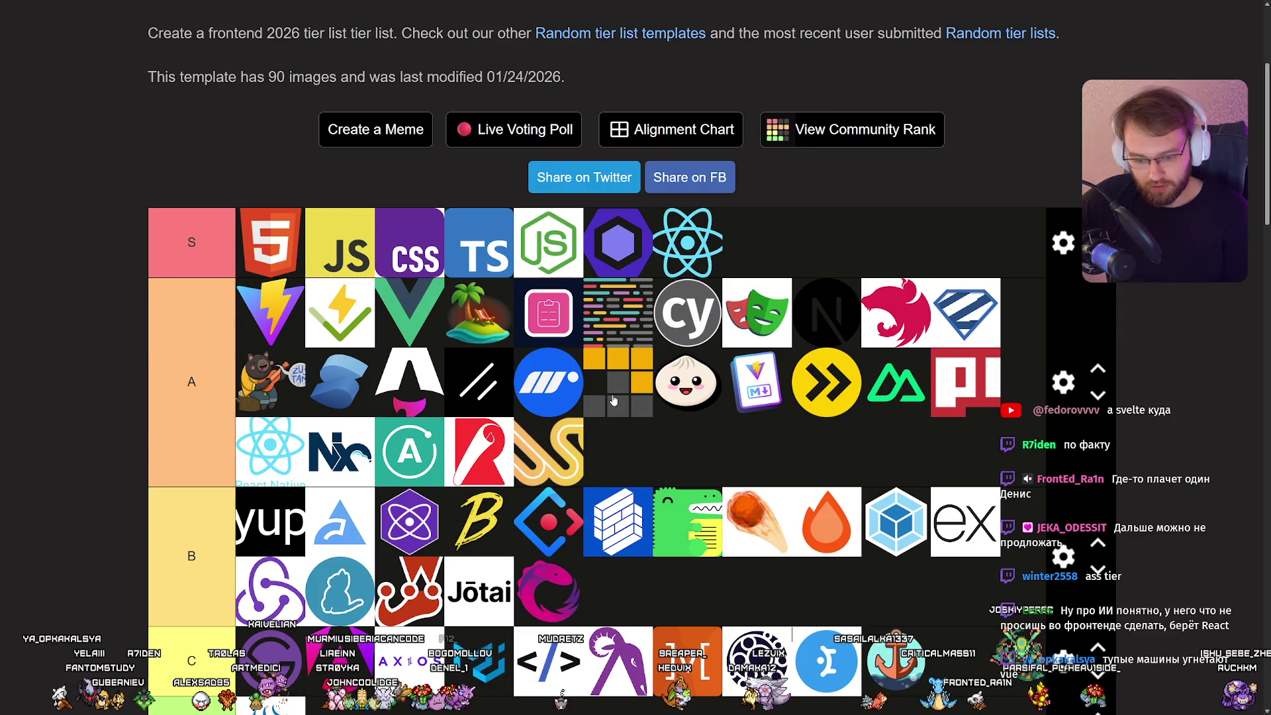
scroll(629, 400, down, 5)
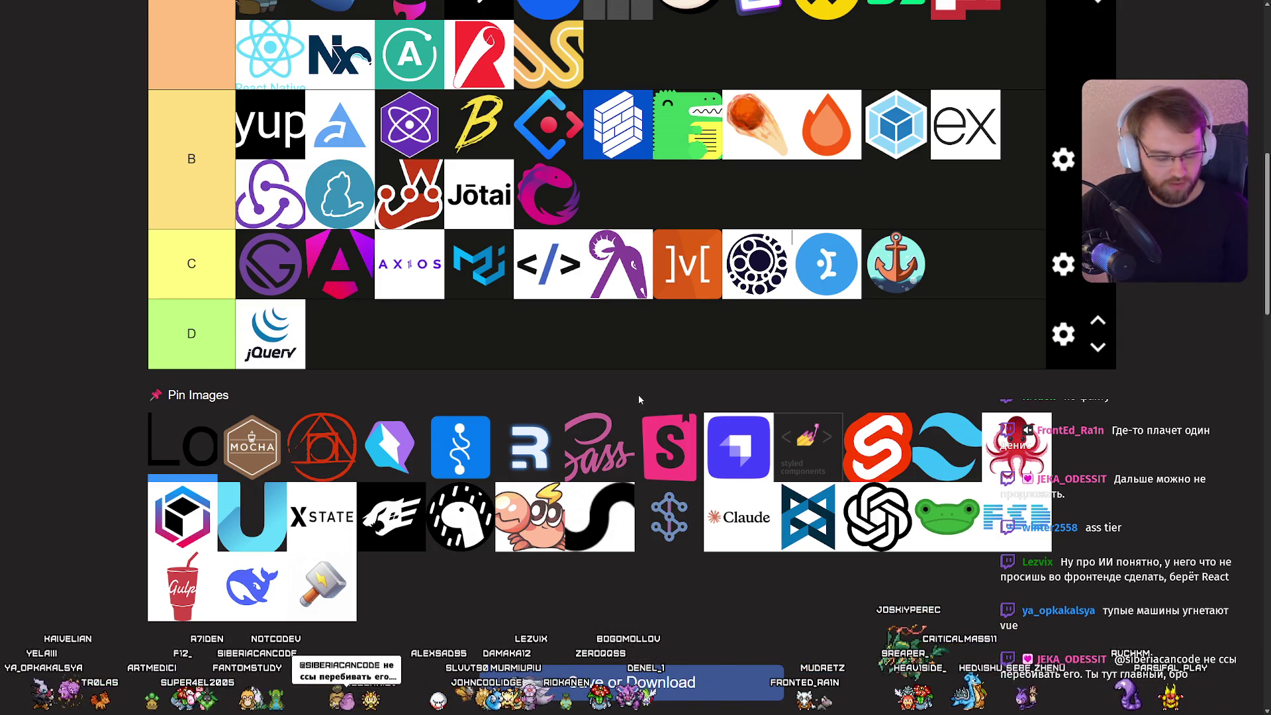
Rank Svelte in tier A.
mouse_move(878, 447)
mouse_down()
mouse_move(921, 424)
mouse_move(419, 268)
mouse_move(745, 381)
mouse_up()
scroll(662, 344, up, 5)
scroll(794, 351, down, 5)
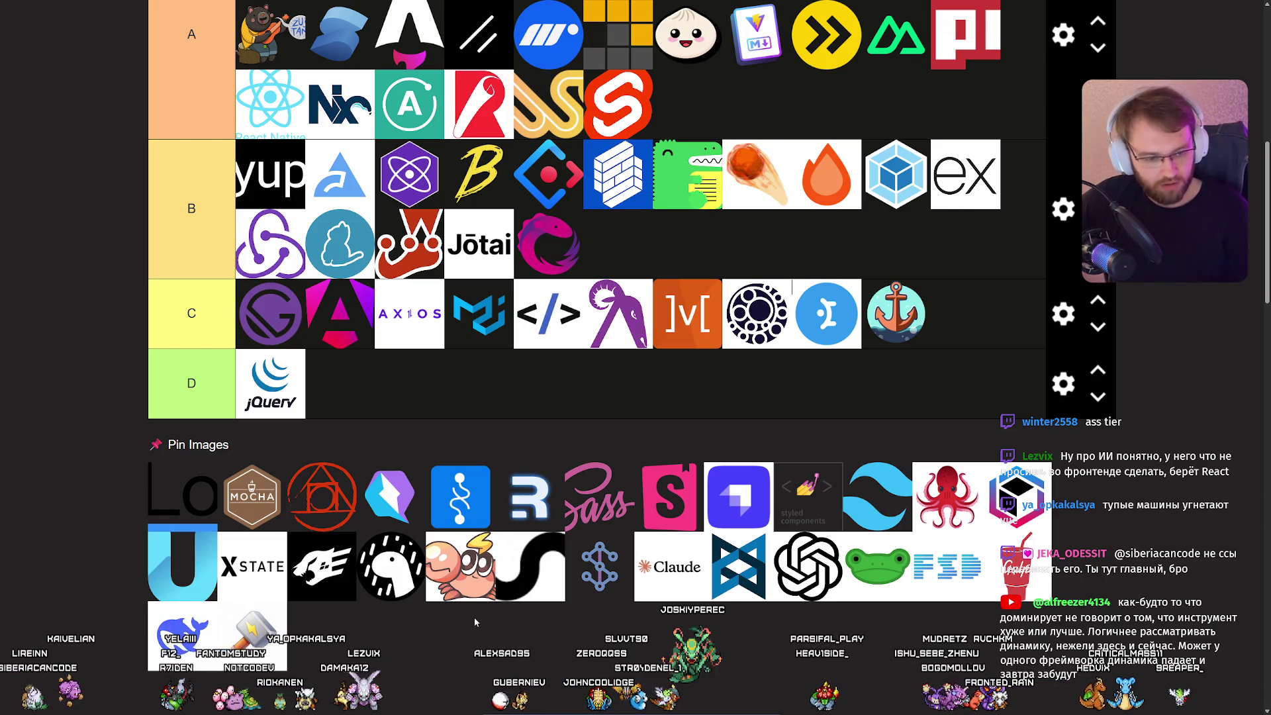
Put the DeepSeek whale logo at the end of tier C.
mouse_move(190, 636)
mouse_down()
mouse_move(501, 634)
mouse_move(482, 636)
mouse_up()
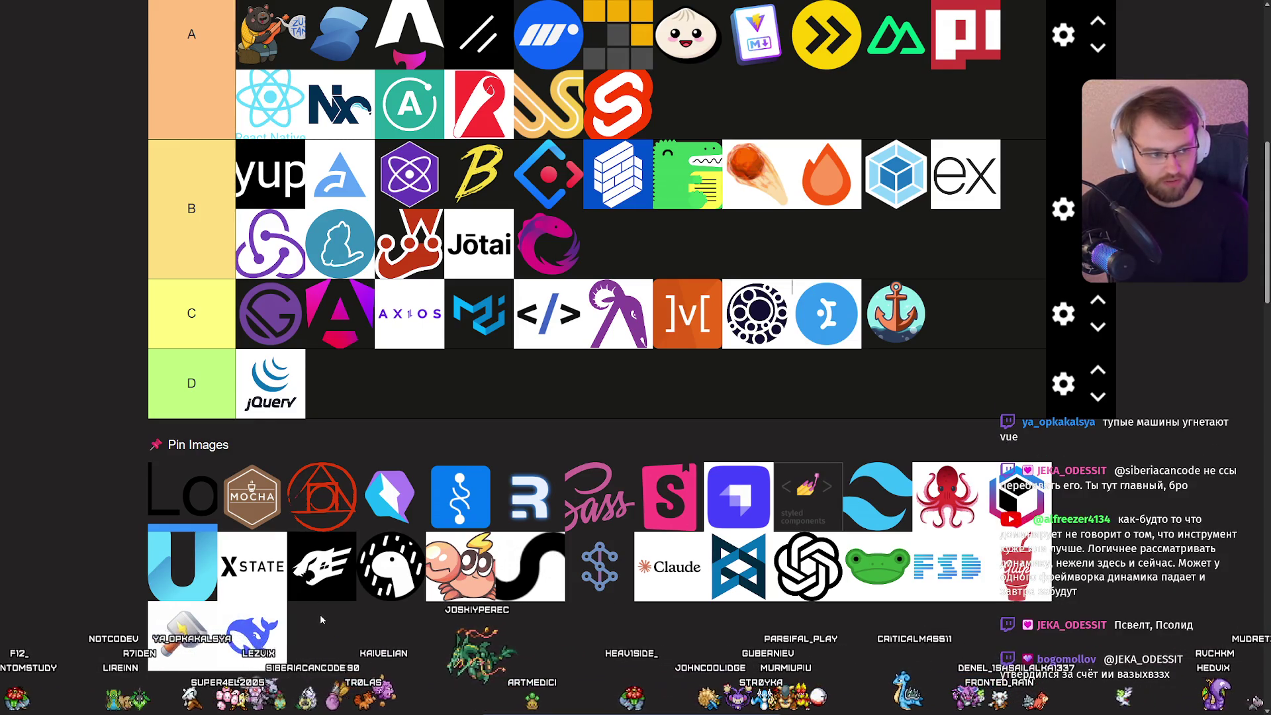
mouse_move(265, 626)
mouse_down()
mouse_move(370, 626)
mouse_move(452, 561)
mouse_move(965, 464)
mouse_up()
scroll(370, 626, up, 2)
scroll(706, 452, down, 4)
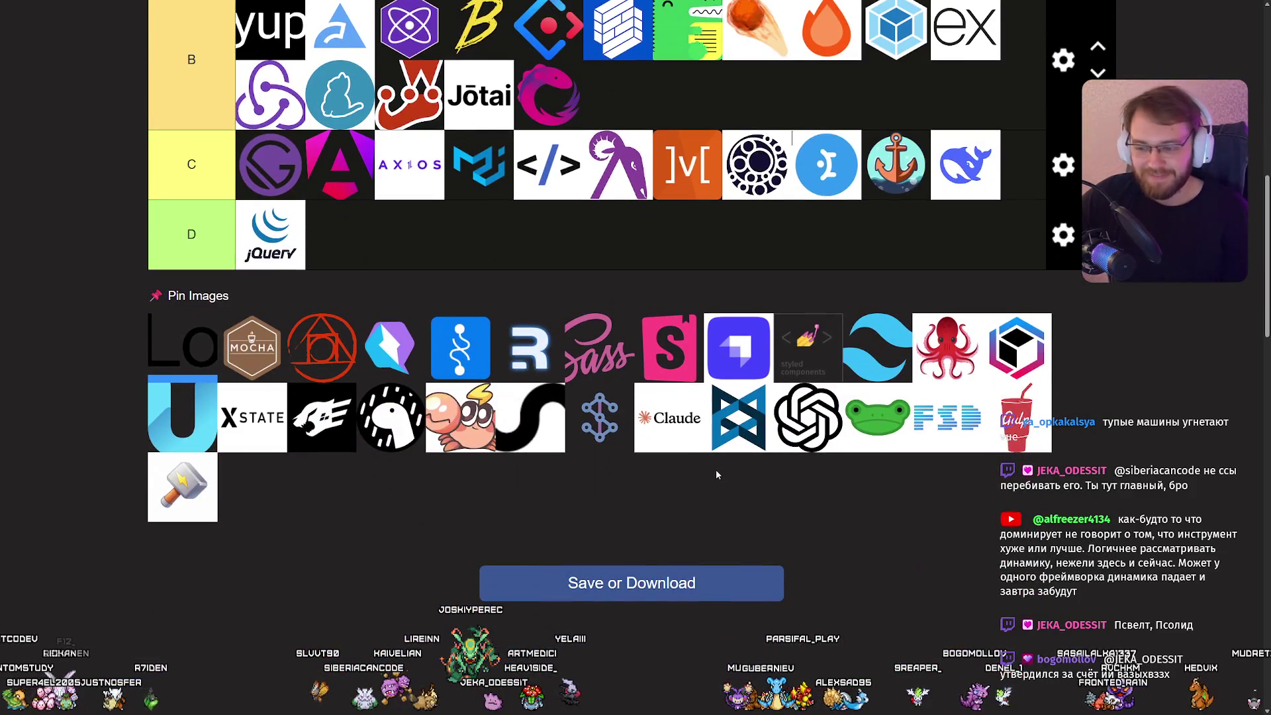
Rank the OpenAI logo in tier A.
mouse_move(801, 424)
mouse_down()
mouse_move(695, 457)
mouse_move(575, 465)
mouse_up()
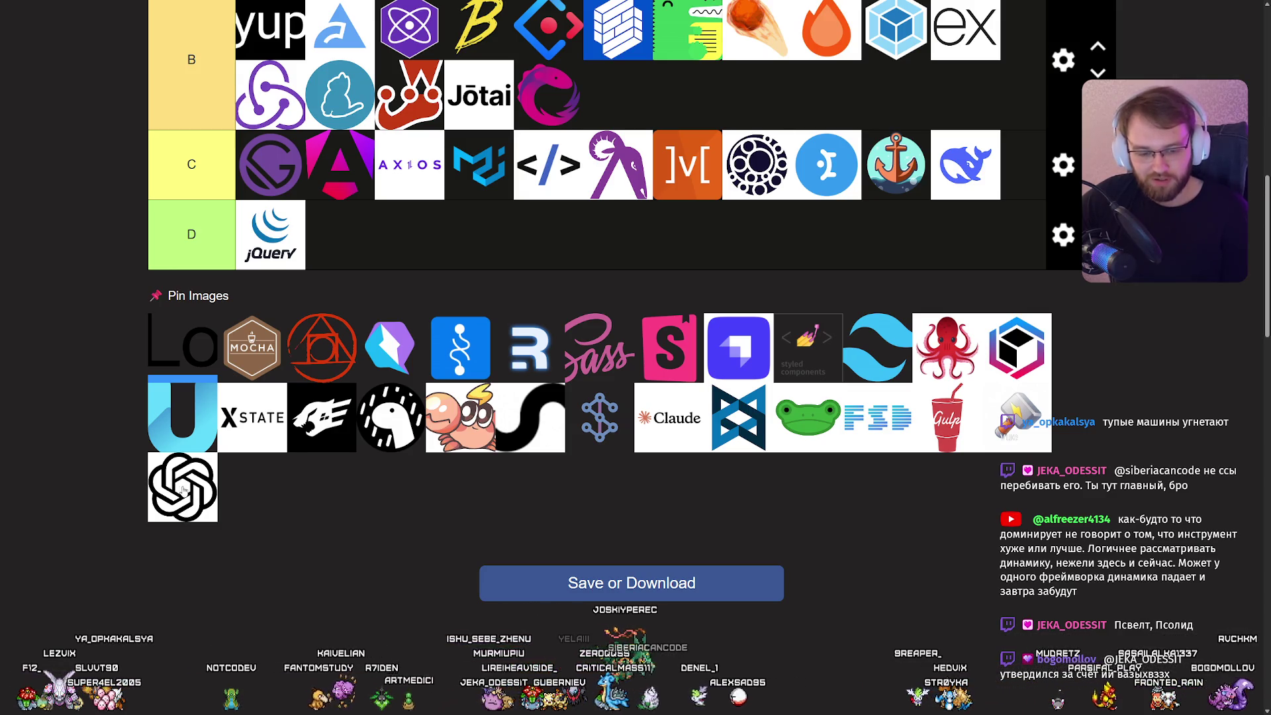
mouse_move(179, 490)
mouse_down()
mouse_move(99, 466)
mouse_move(251, 258)
mouse_move(262, 265)
mouse_up()
scroll(117, 478, up, 6)
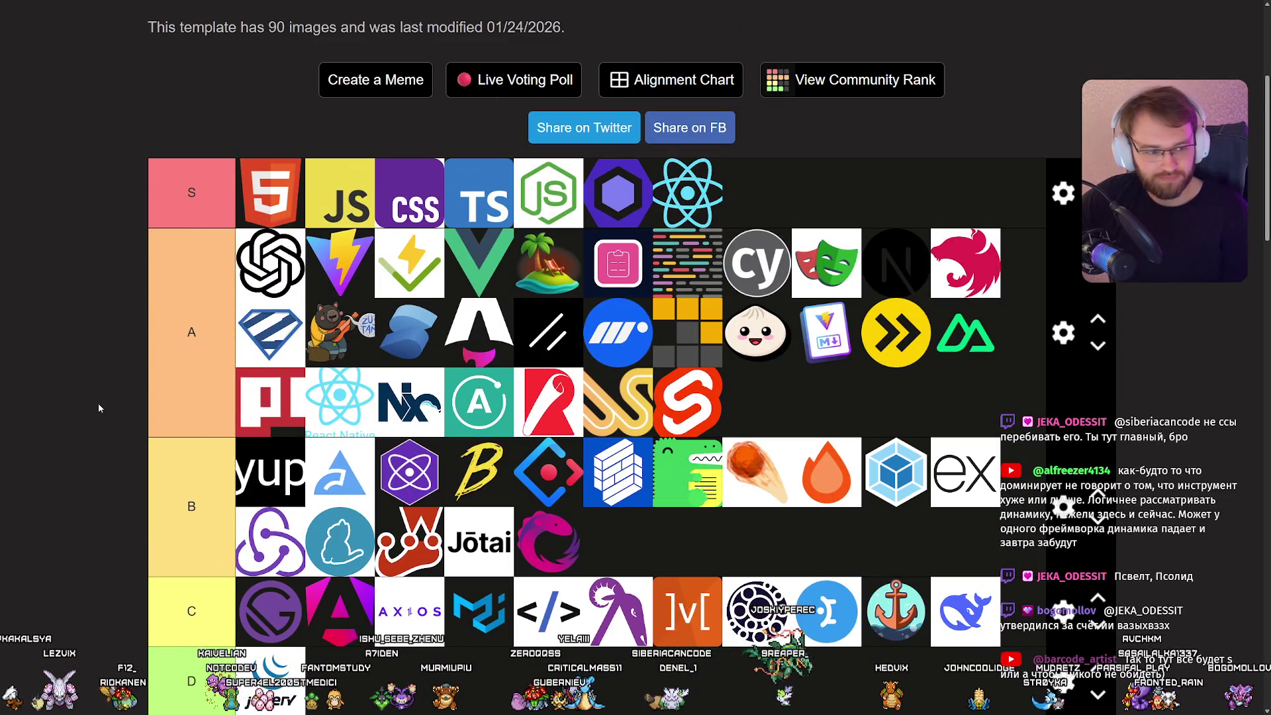
scroll(97, 409, down, 5)
scroll(97, 408, up, 1)
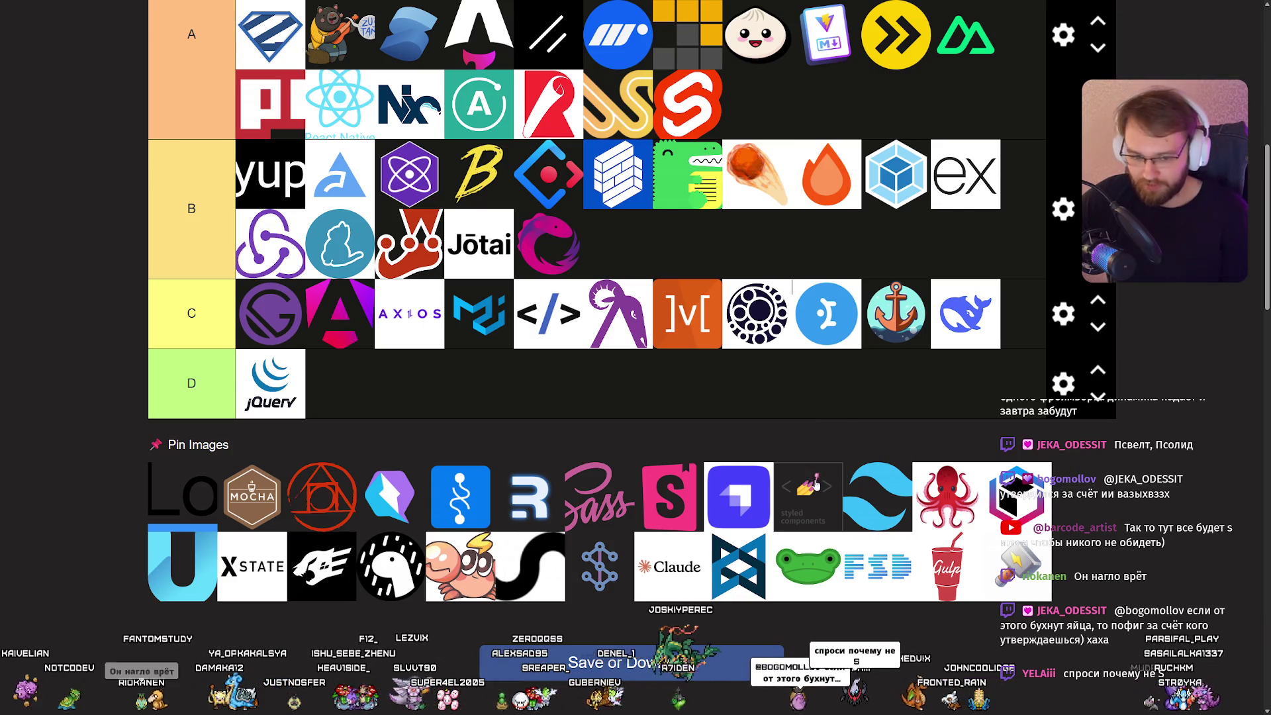
Place styled-components at the end of tier B's second row.
mouse_move(813, 480)
mouse_down()
mouse_move(657, 424)
mouse_move(654, 330)
mouse_up()
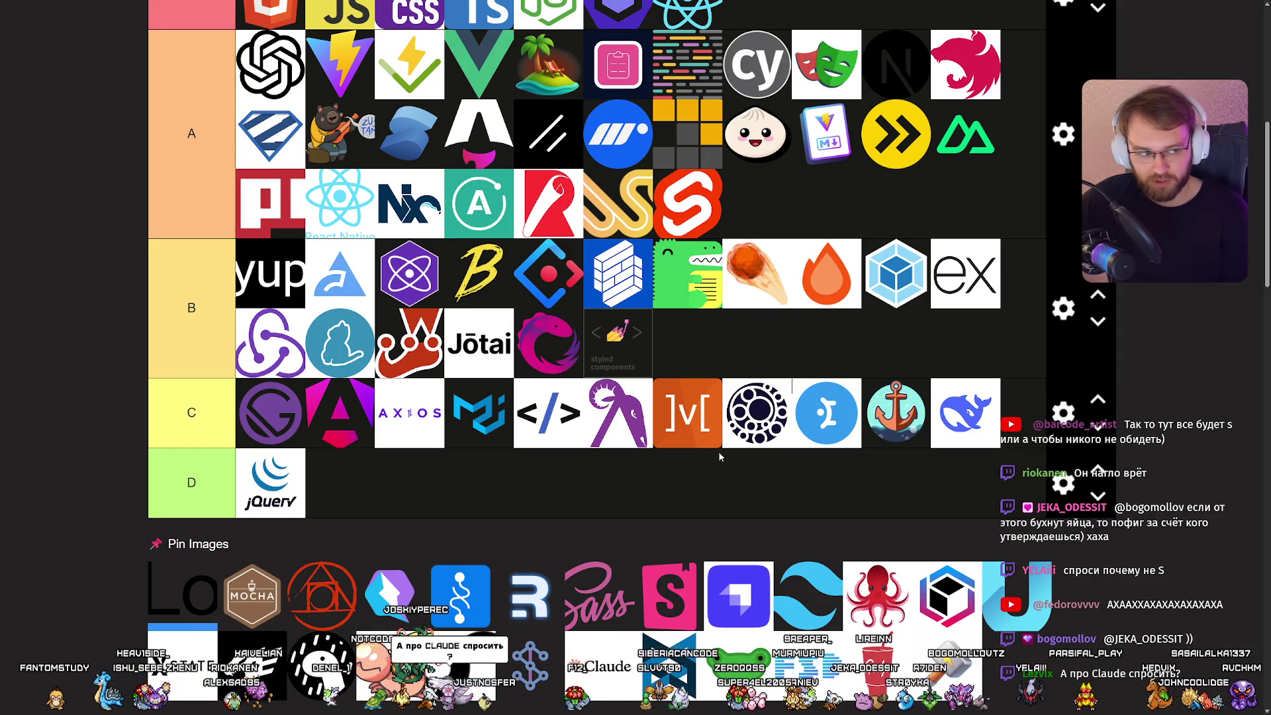
scroll(713, 454, down, 2)
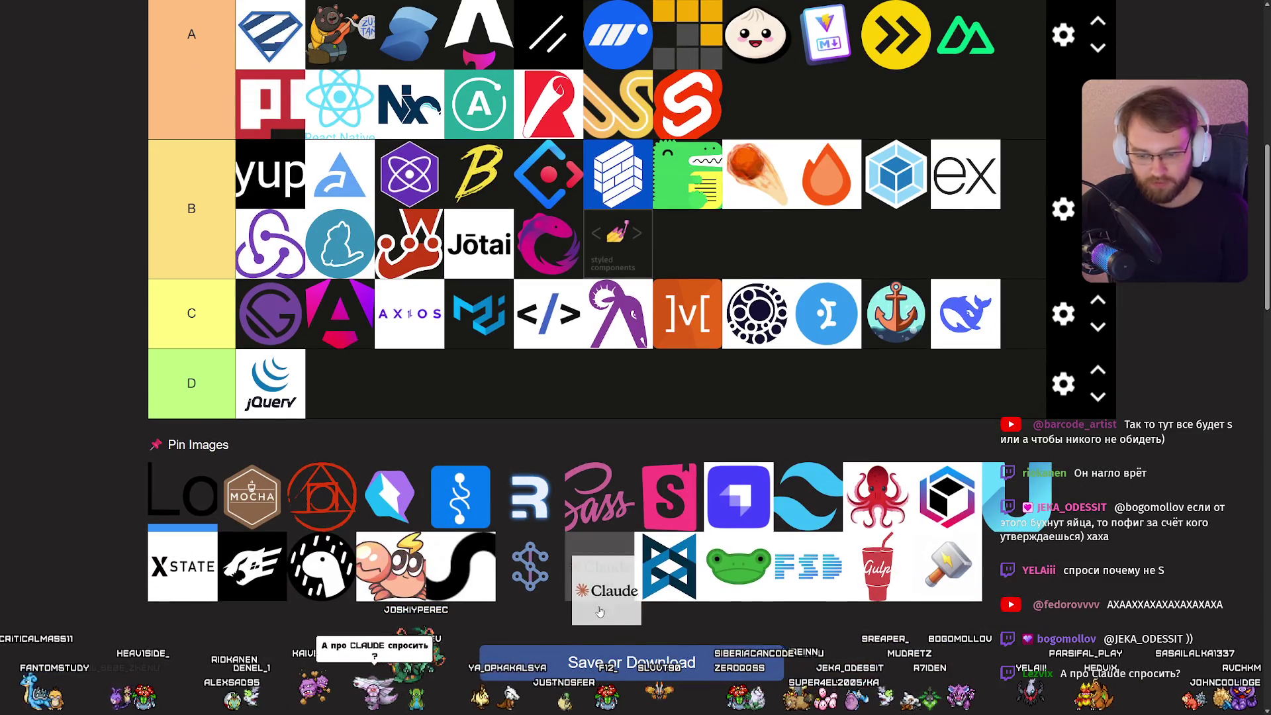
scroll(634, 467, up, 2)
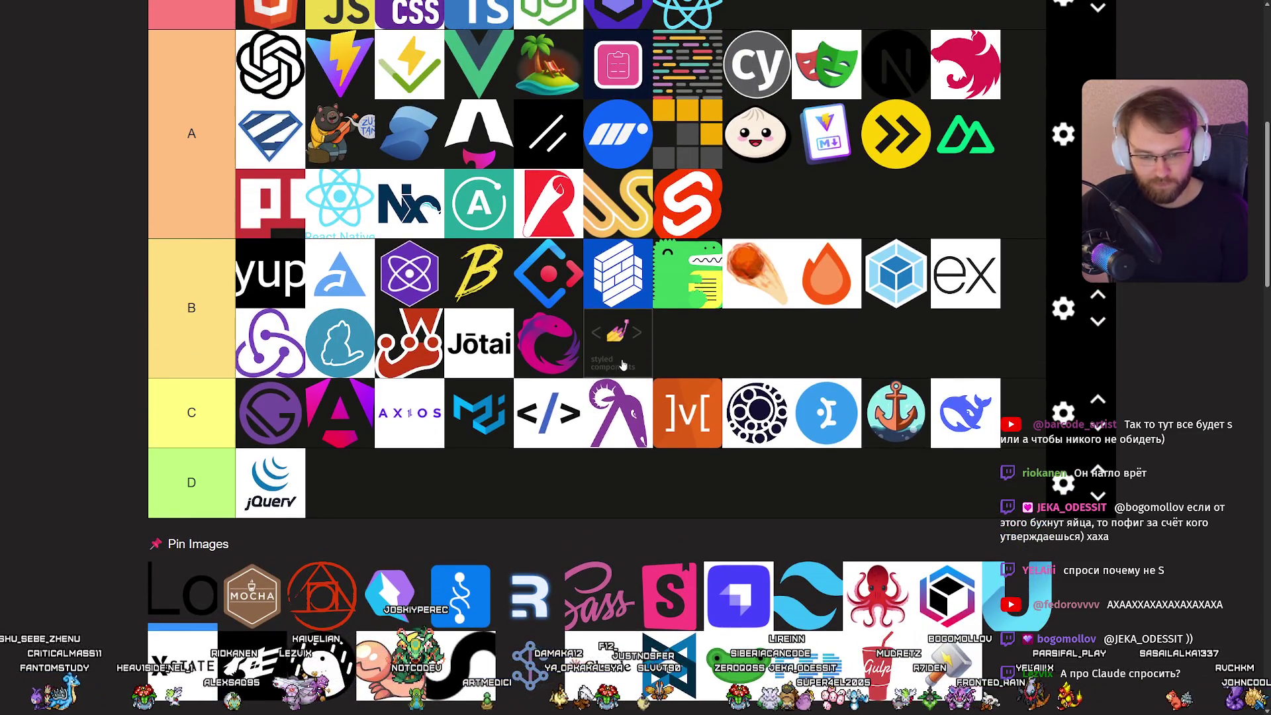
Rank the pink S logo in tier A.
mouse_move(609, 356)
mouse_down()
mouse_move(444, 482)
mouse_move(370, 483)
mouse_up()
scroll(519, 472, down, 3)
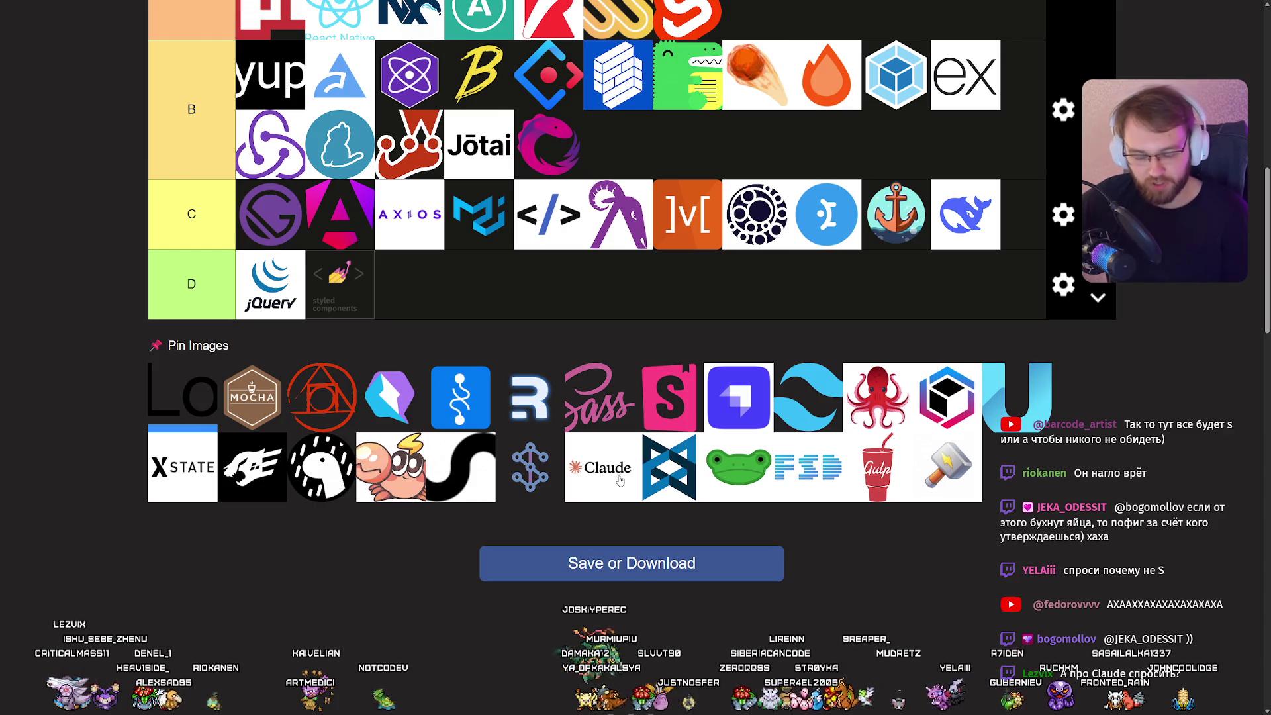
scroll(629, 493, up, 2)
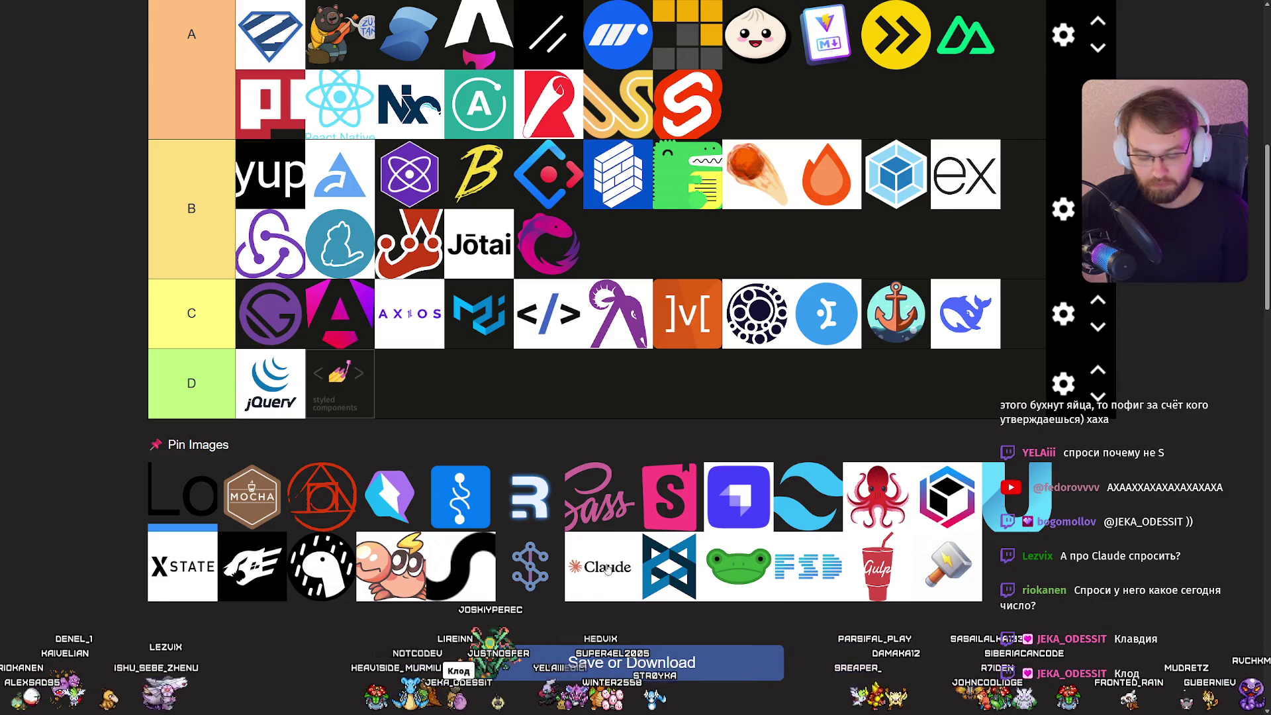
Move another logo into one of the lower tier rows.
mouse_move(604, 569)
mouse_down()
mouse_move(598, 450)
mouse_move(1098, 441)
mouse_move(285, 485)
mouse_up()
scroll(598, 450, up, 3)
scroll(732, 357, down, 2)
scroll(748, 358, down, 2)
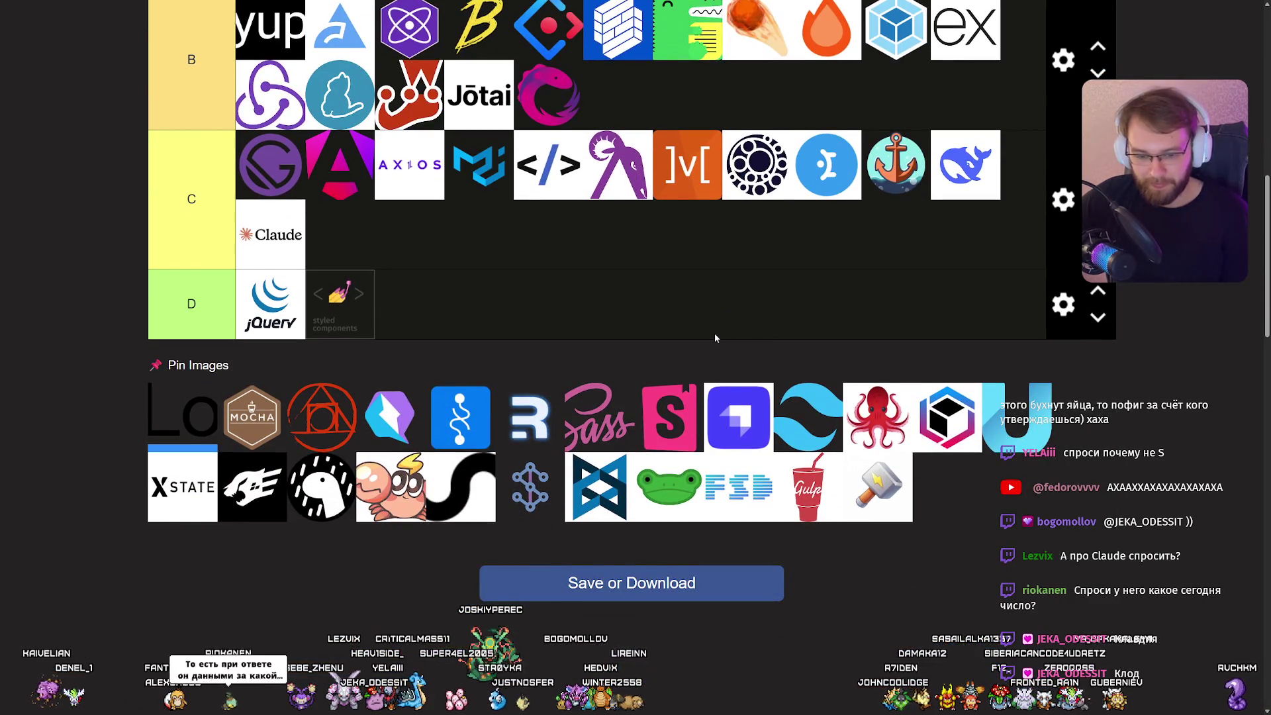
scroll(714, 333, up, 1)
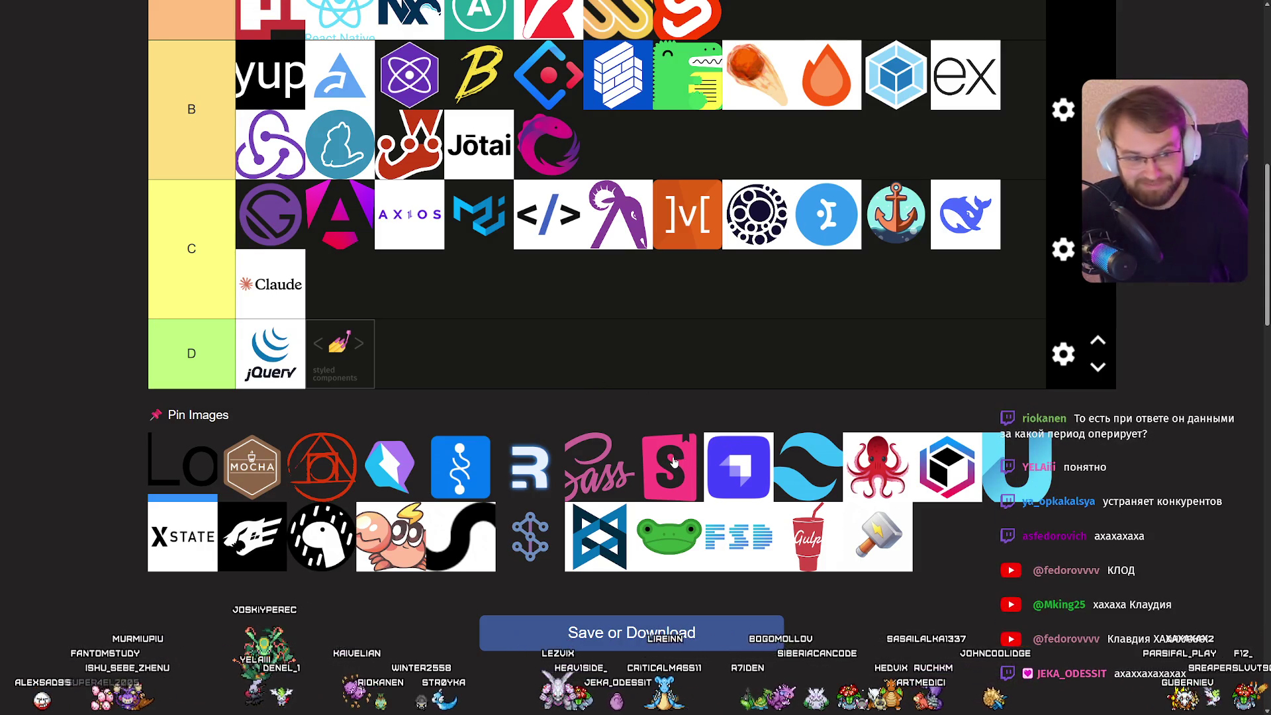
Reposition one more tile and put Tailwind at the end of tier S.
scroll(675, 407, up, 5)
mouse_move(674, 461)
mouse_down()
mouse_move(675, 407)
mouse_move(676, 480)
mouse_move(823, 340)
mouse_up()
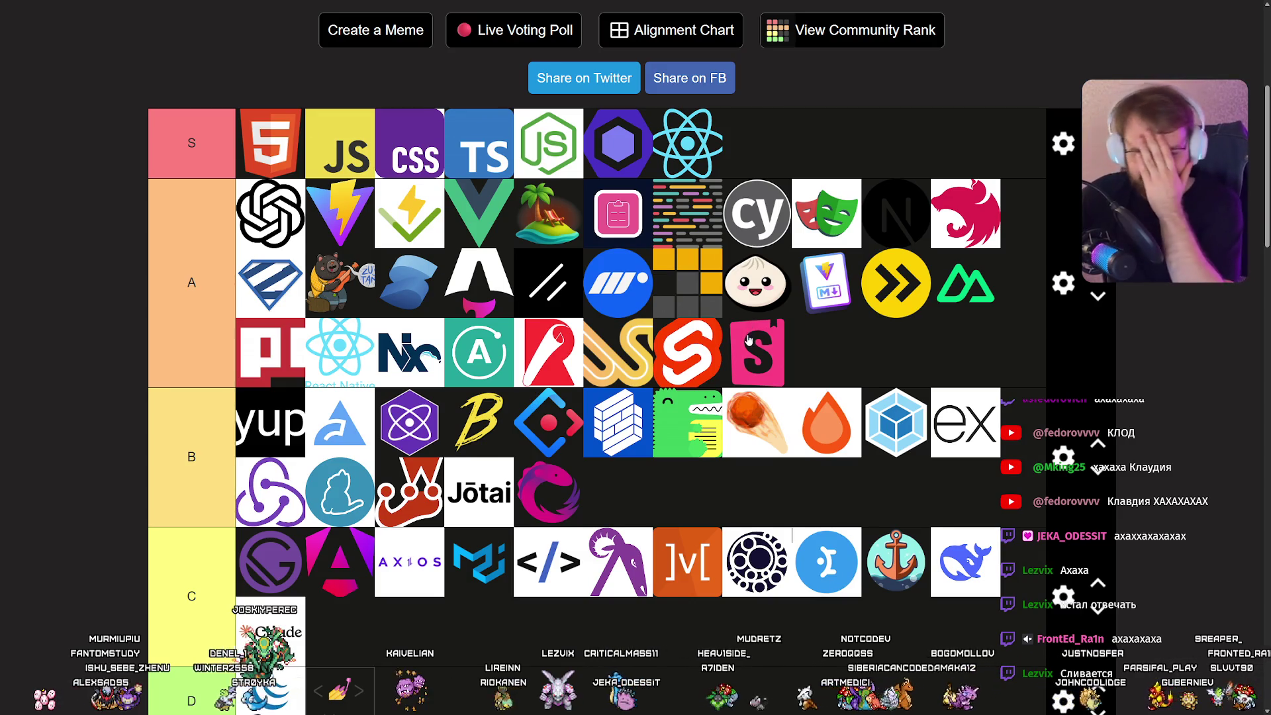
scroll(737, 338, down, 5)
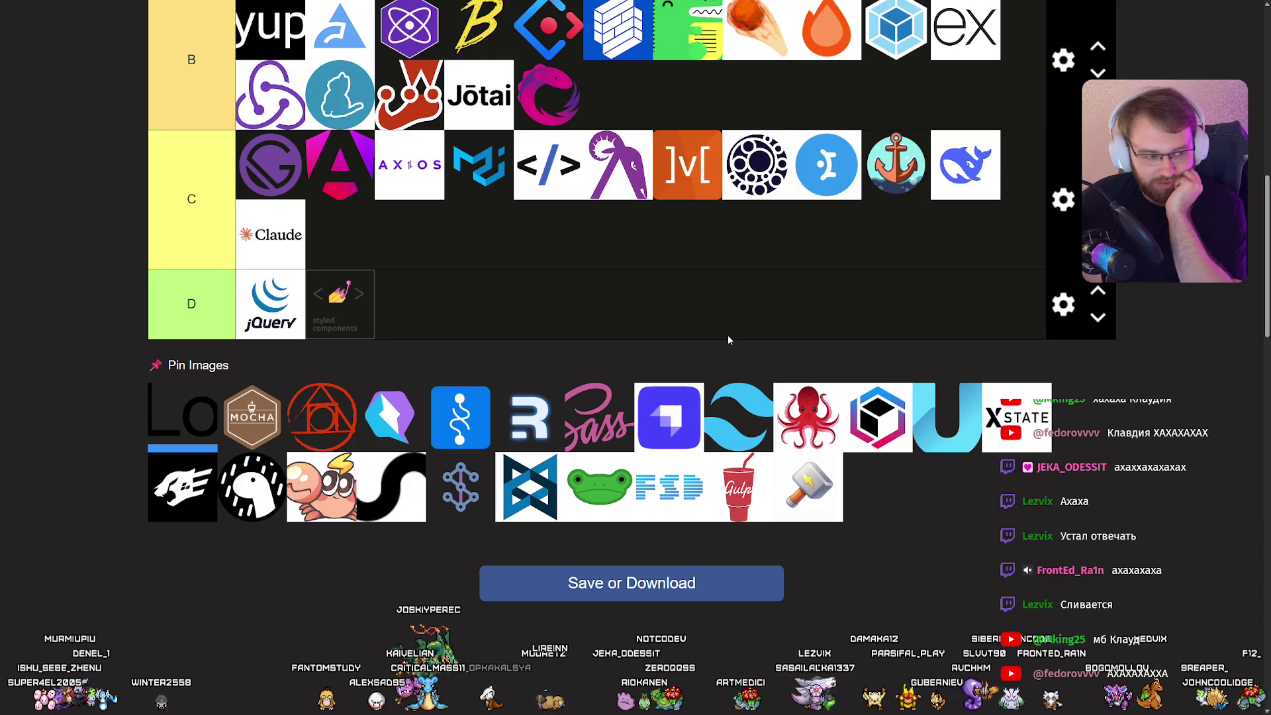
mouse_move(747, 411)
mouse_down()
mouse_move(464, 152)
mouse_move(316, 167)
mouse_up()
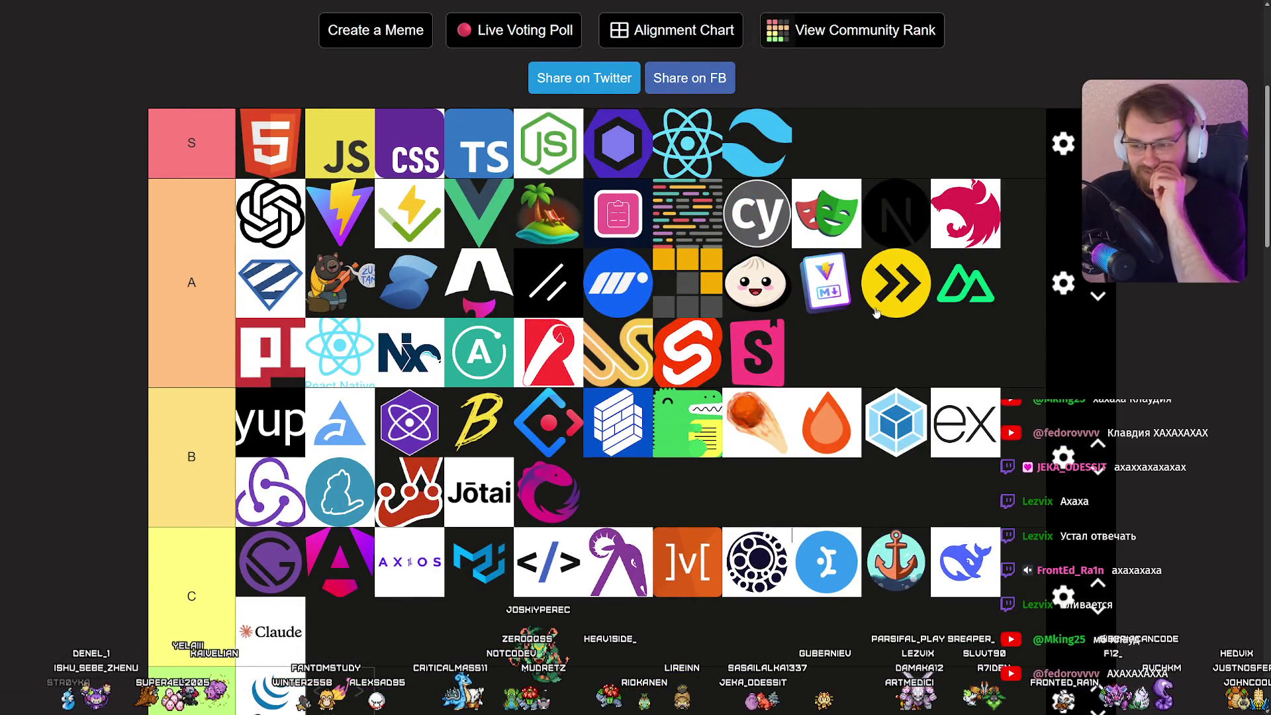
Add the lightning logo and Sass to tier B.
scroll(874, 308, down, 5)
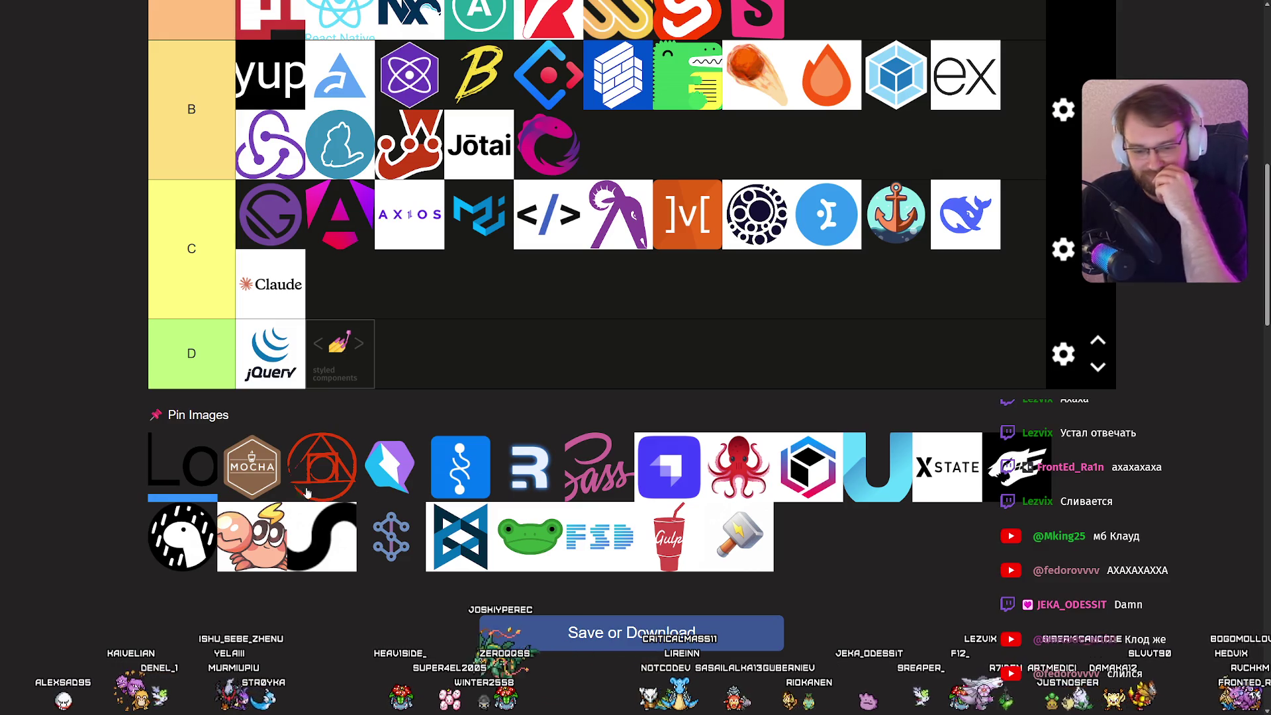
scroll(430, 414, up, 5)
mouse_move(381, 469)
mouse_down()
mouse_move(431, 413)
mouse_move(711, 442)
mouse_up()
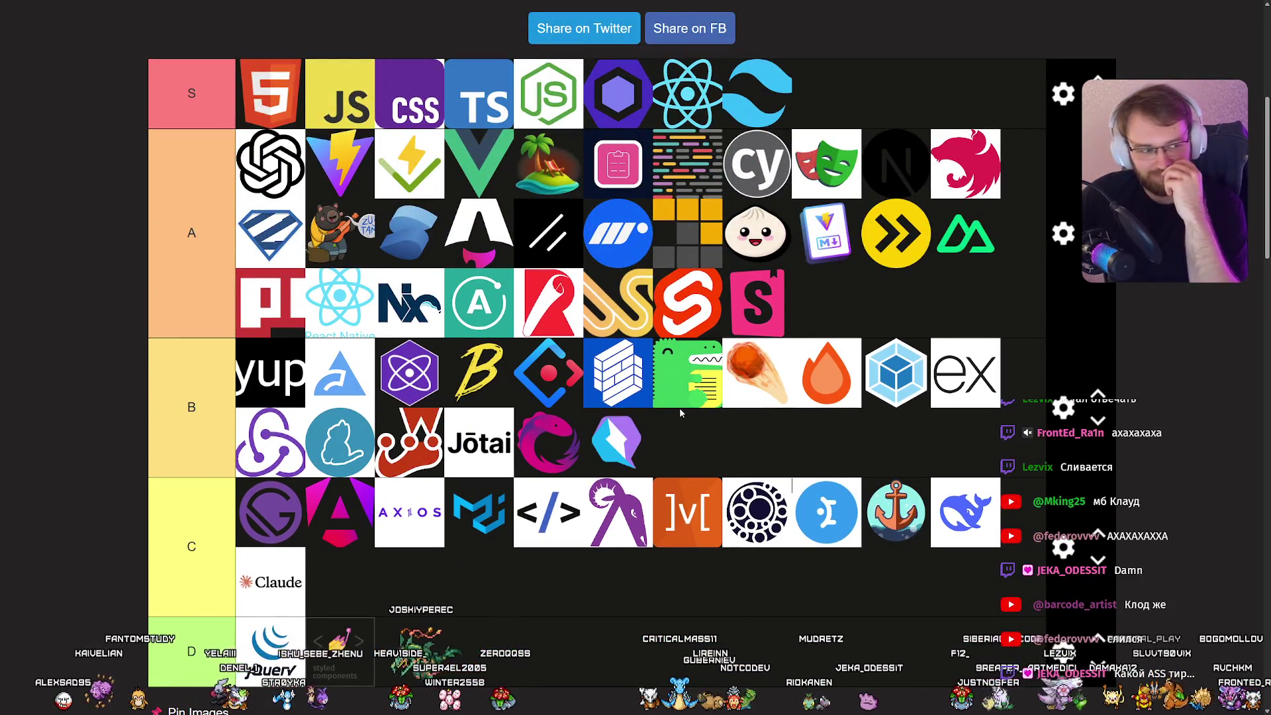
scroll(680, 407, down, 5)
scroll(645, 397, up, 1)
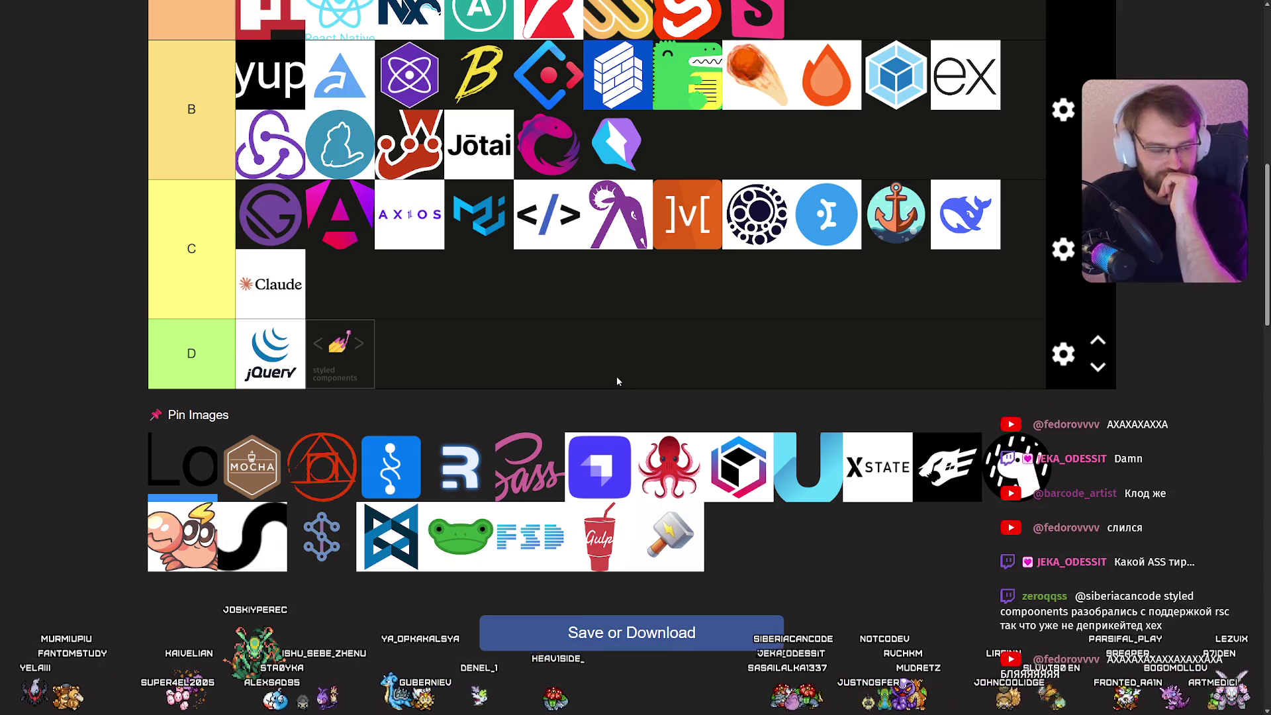
scroll(606, 400, up, 2)
mouse_move(600, 464)
mouse_down()
mouse_move(605, 400)
mouse_move(607, 439)
mouse_move(880, 311)
mouse_up()
scroll(608, 437, up, 2)
scroll(778, 417, down, 3)
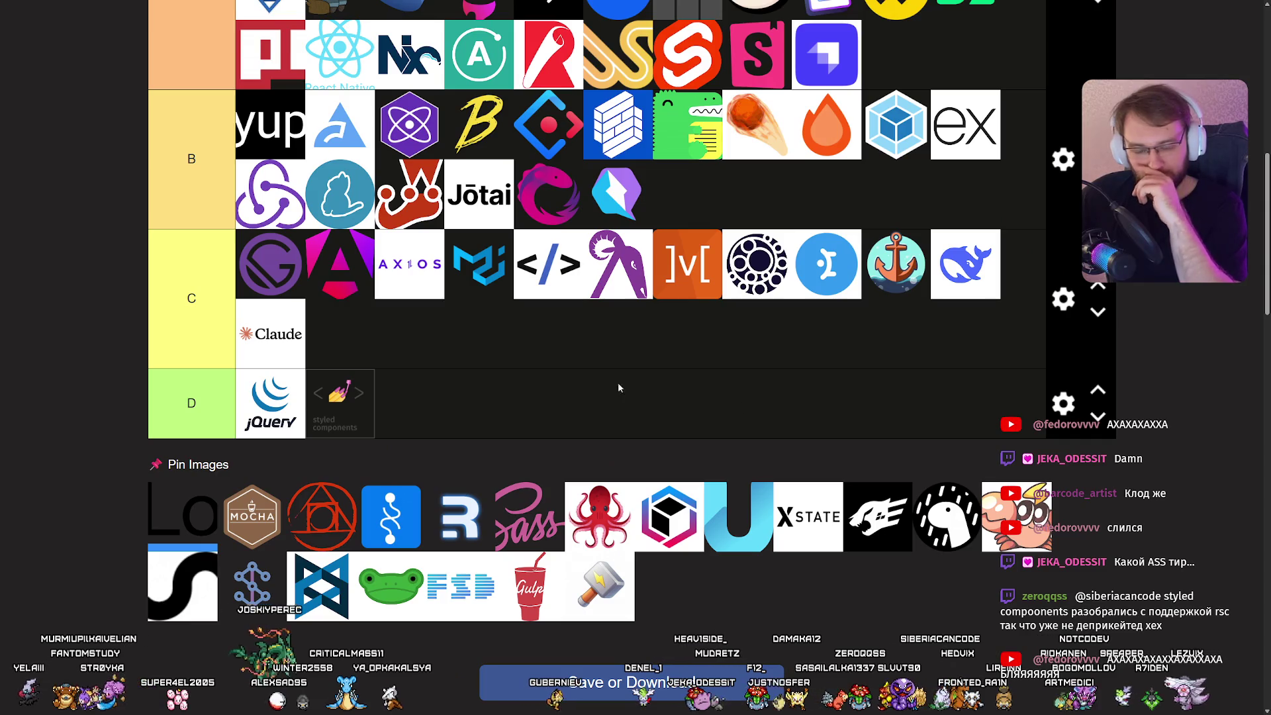
Raise styled-components from D to C and add the purple square logo to tier A.
drag(323, 413, 339, 334)
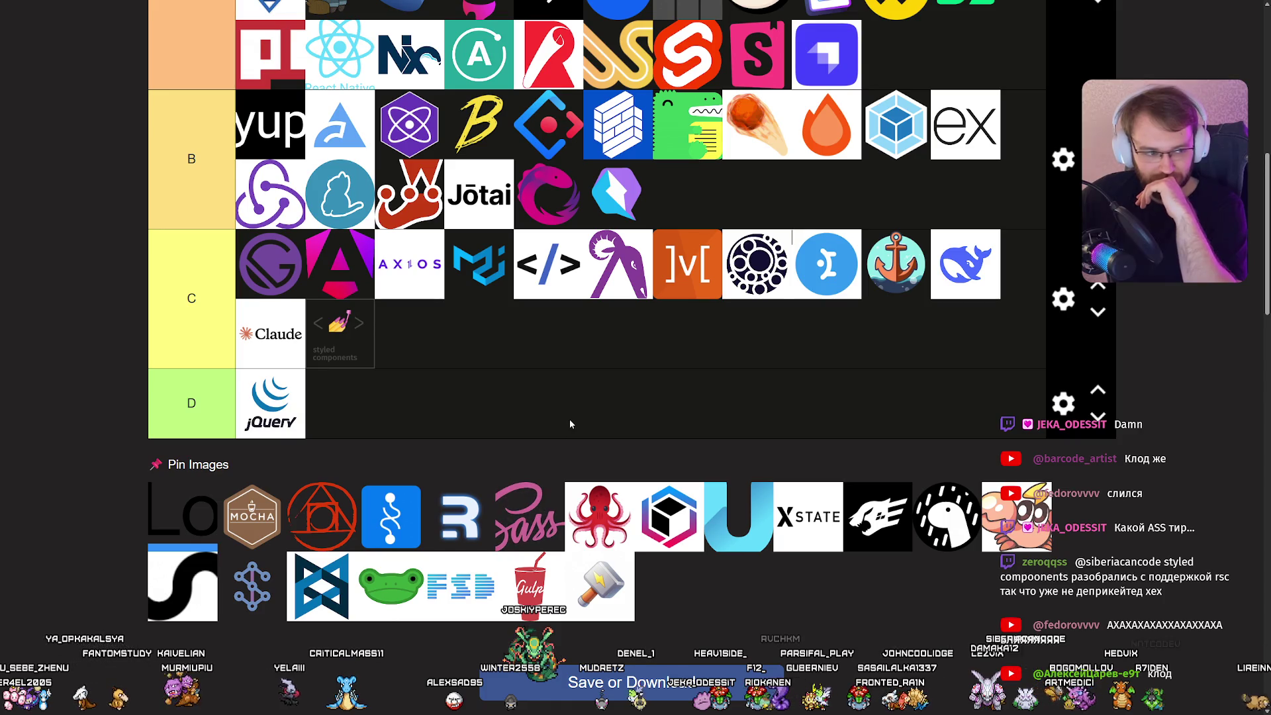
mouse_move(530, 516)
mouse_down()
mouse_move(570, 487)
mouse_move(687, 193)
mouse_up()
scroll(698, 503, up, 3)
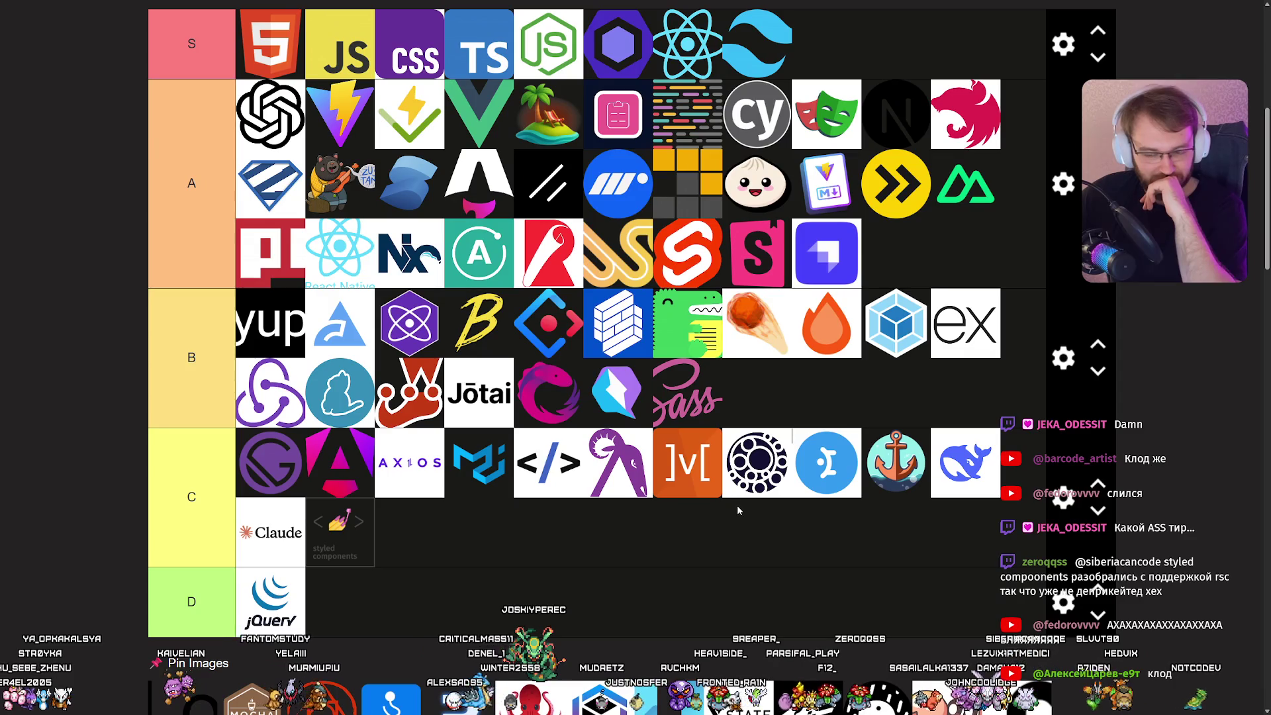
scroll(737, 504, down, 3)
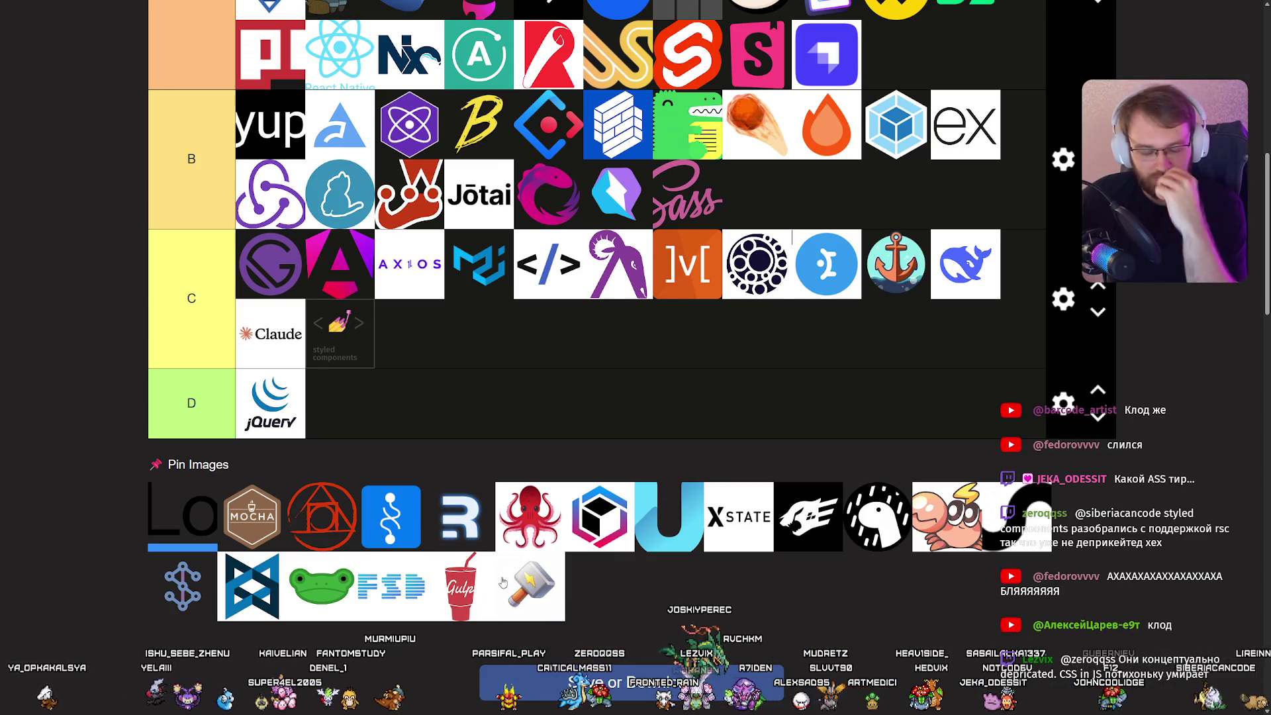
Place Gulp, the purple S logo and the green frog logo in tier C.
mouse_move(472, 586)
mouse_down()
mouse_move(439, 357)
mouse_move(417, 341)
mouse_up()
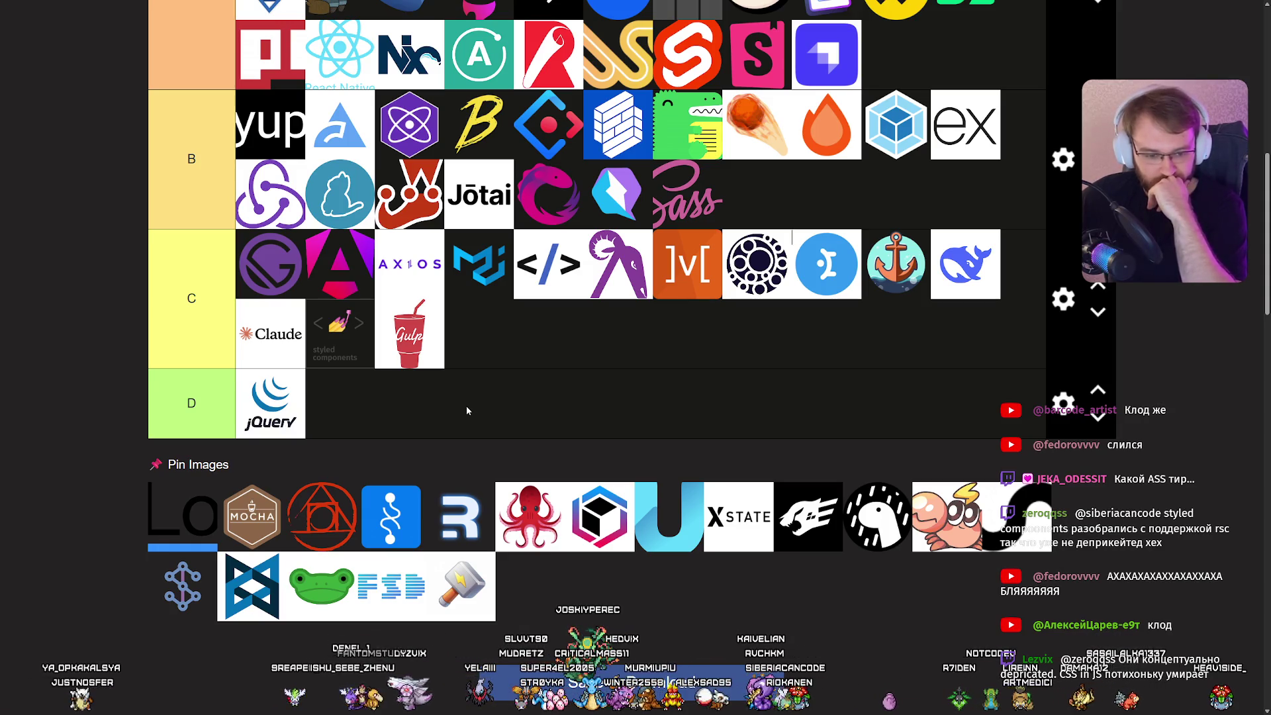
drag(466, 408, 478, 333)
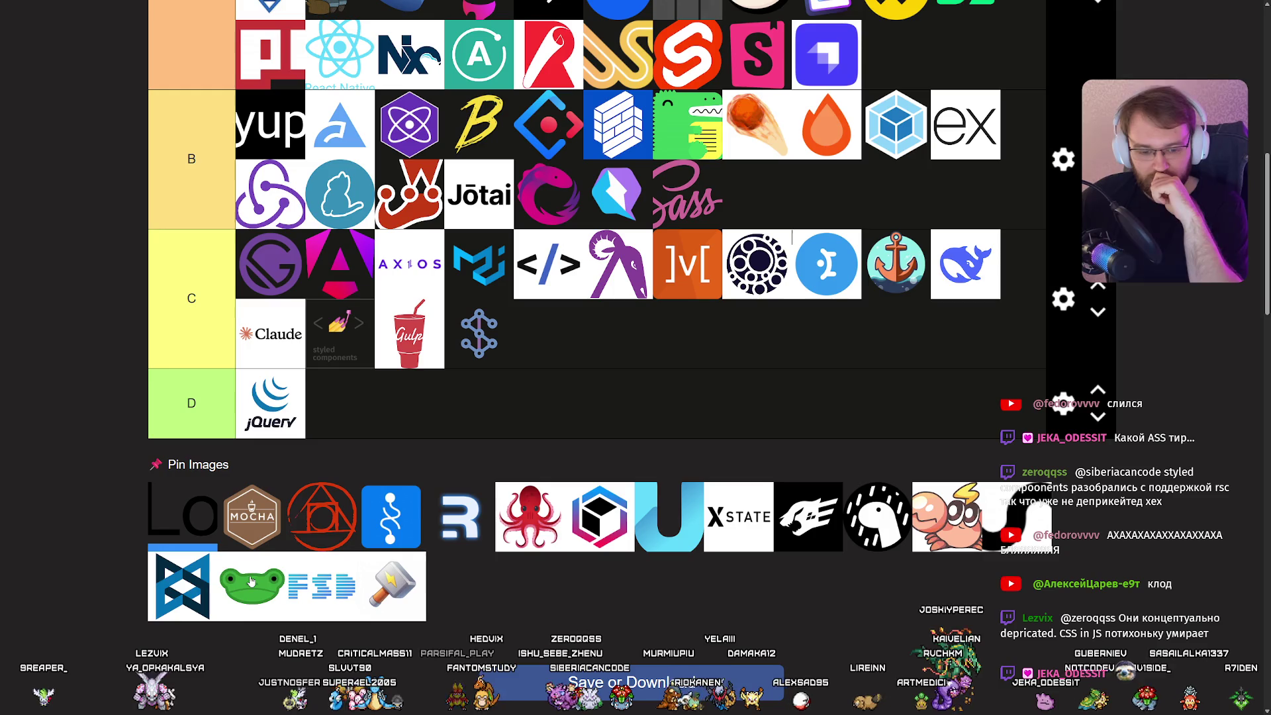
drag(252, 586, 548, 335)
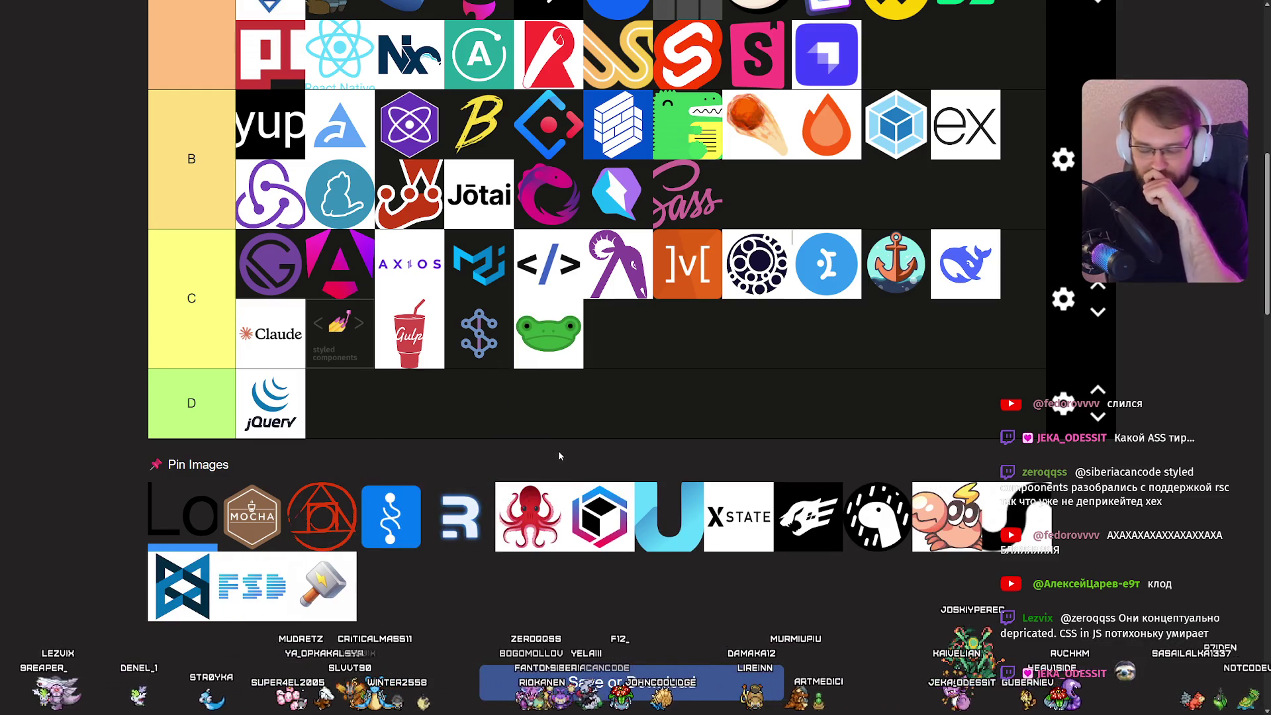
Put the U logo in tier B and the FSD logo after Sass.
scroll(555, 447, up, 2)
scroll(548, 453, down, 2)
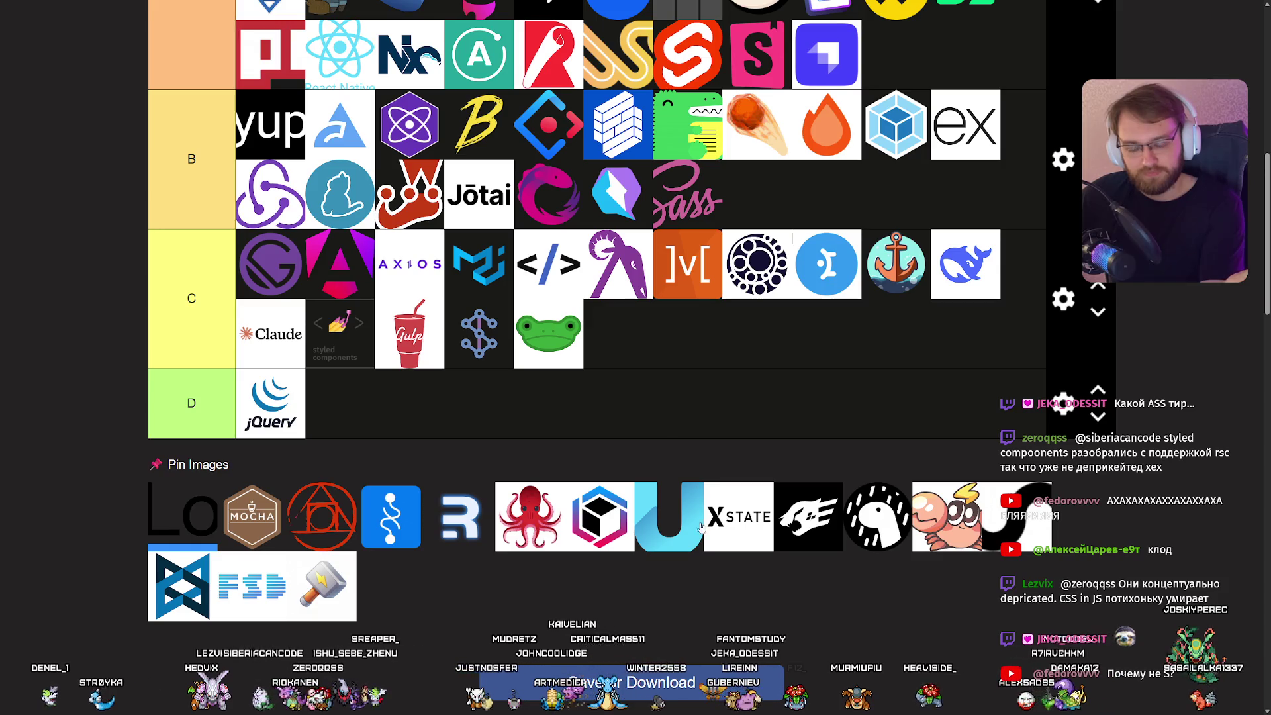
scroll(698, 451, up, 2)
mouse_move(702, 527)
mouse_down()
mouse_move(697, 451)
mouse_move(706, 479)
mouse_move(723, 482)
mouse_move(369, 363)
mouse_move(271, 351)
mouse_up()
scroll(722, 482, up, 1)
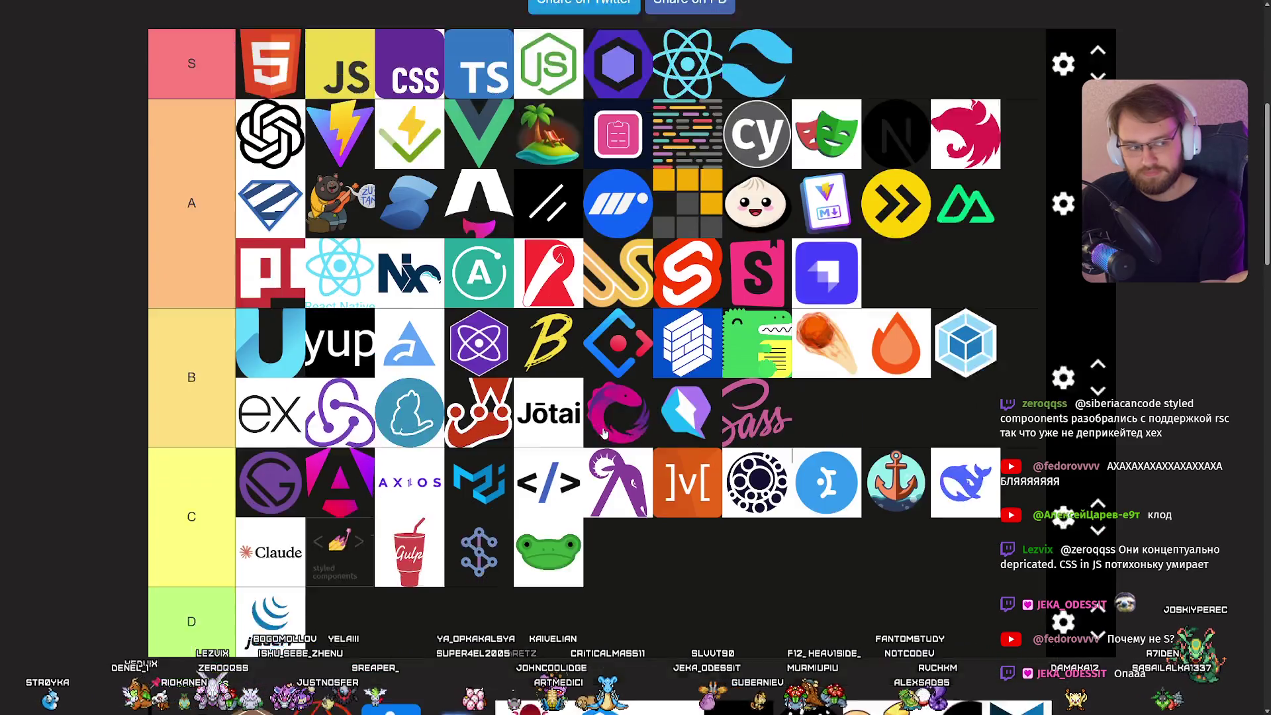
scroll(602, 431, down, 2)
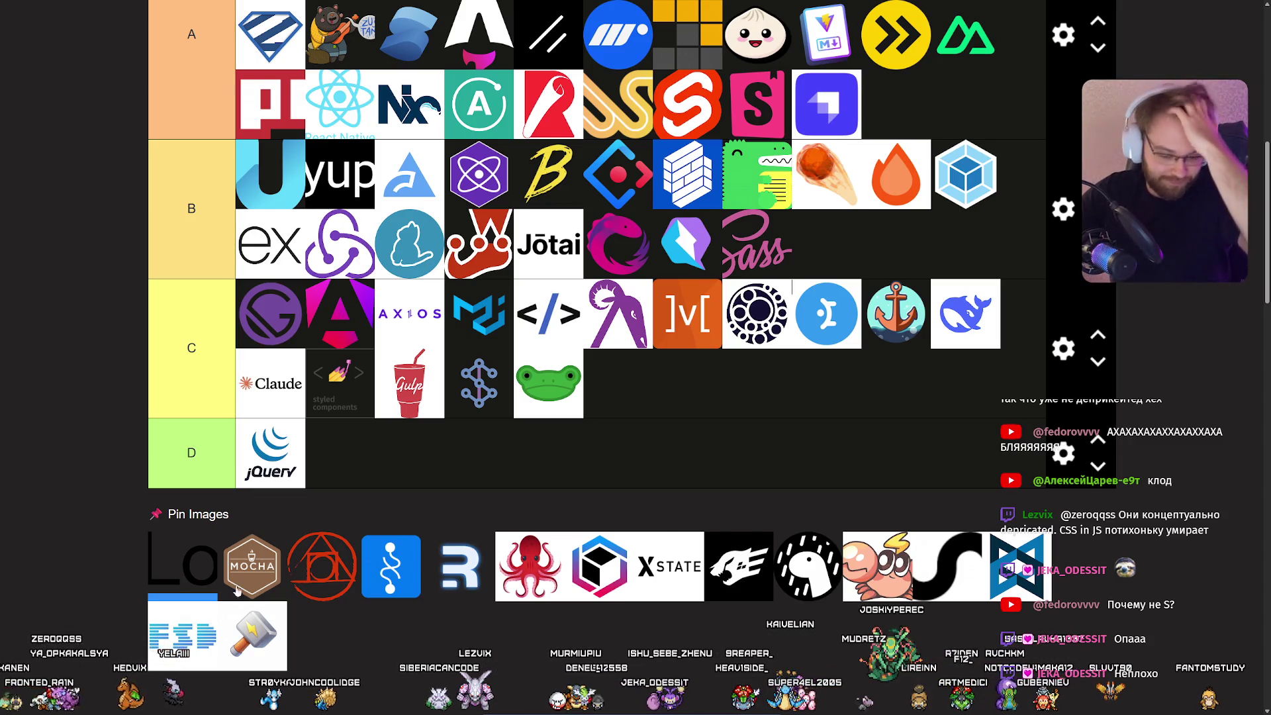
mouse_move(182, 636)
mouse_down()
mouse_move(831, 292)
mouse_move(827, 247)
mouse_up()
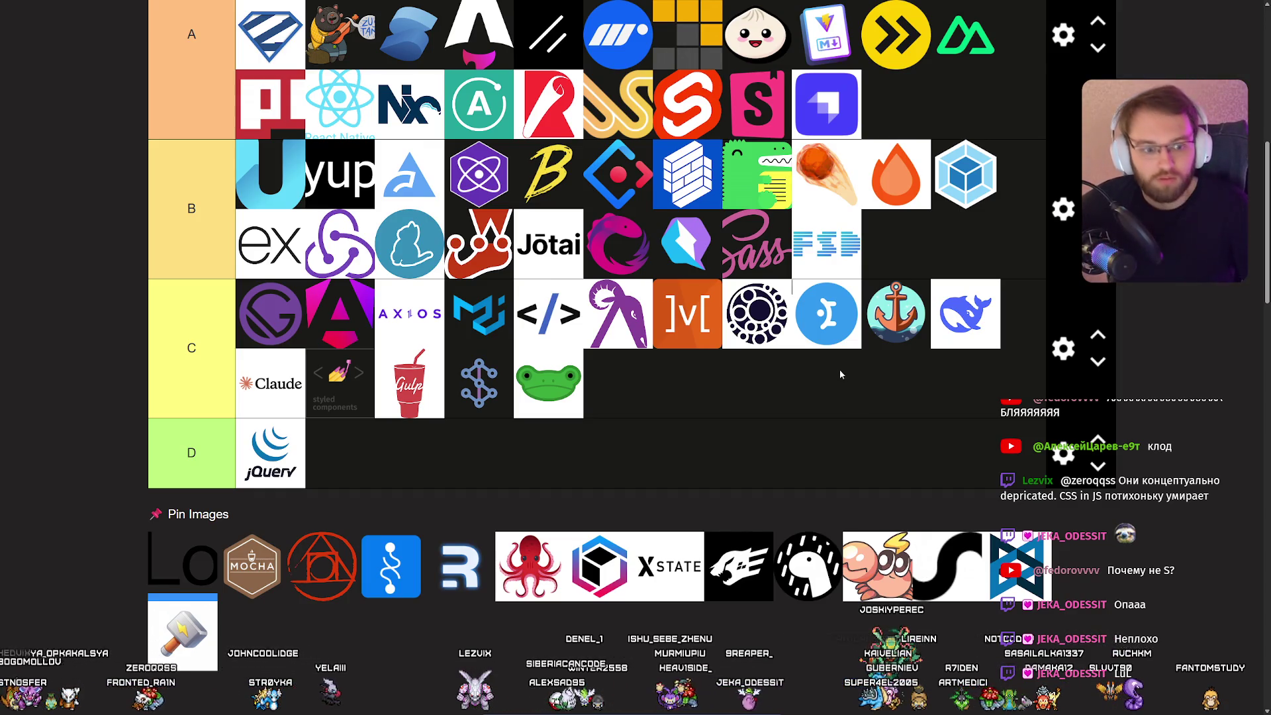
key(super)
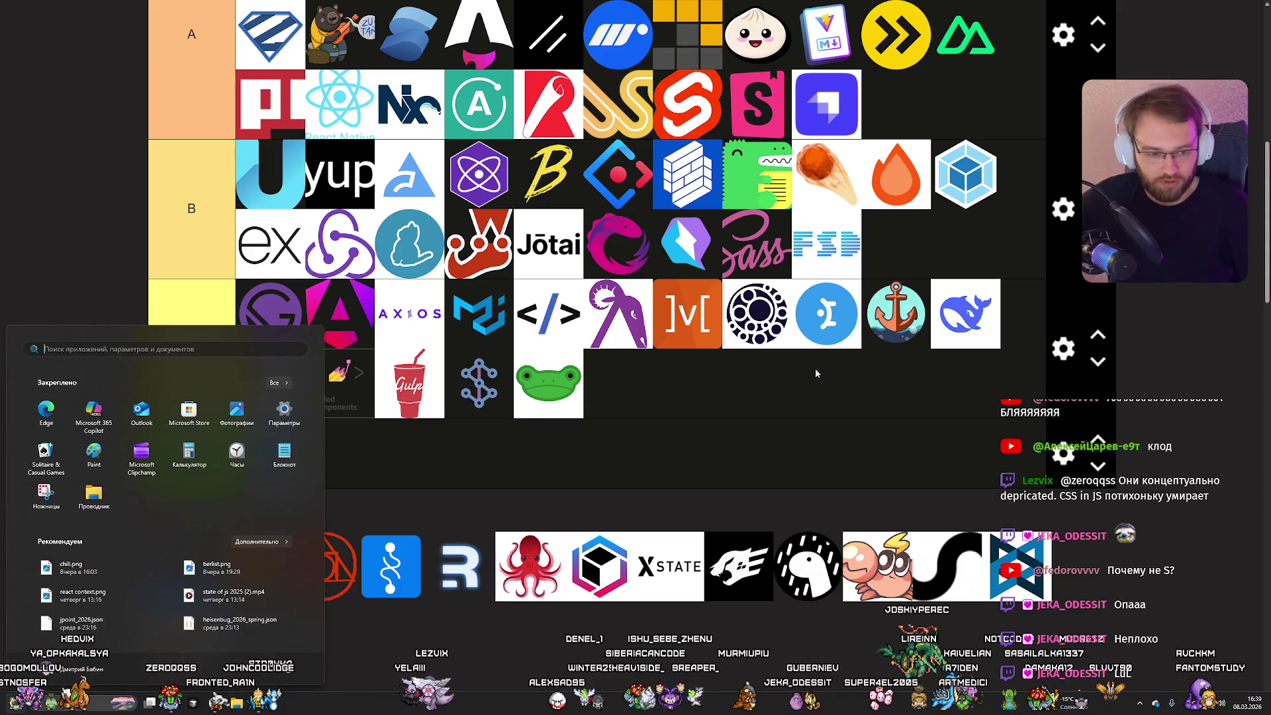
click(88, 580)
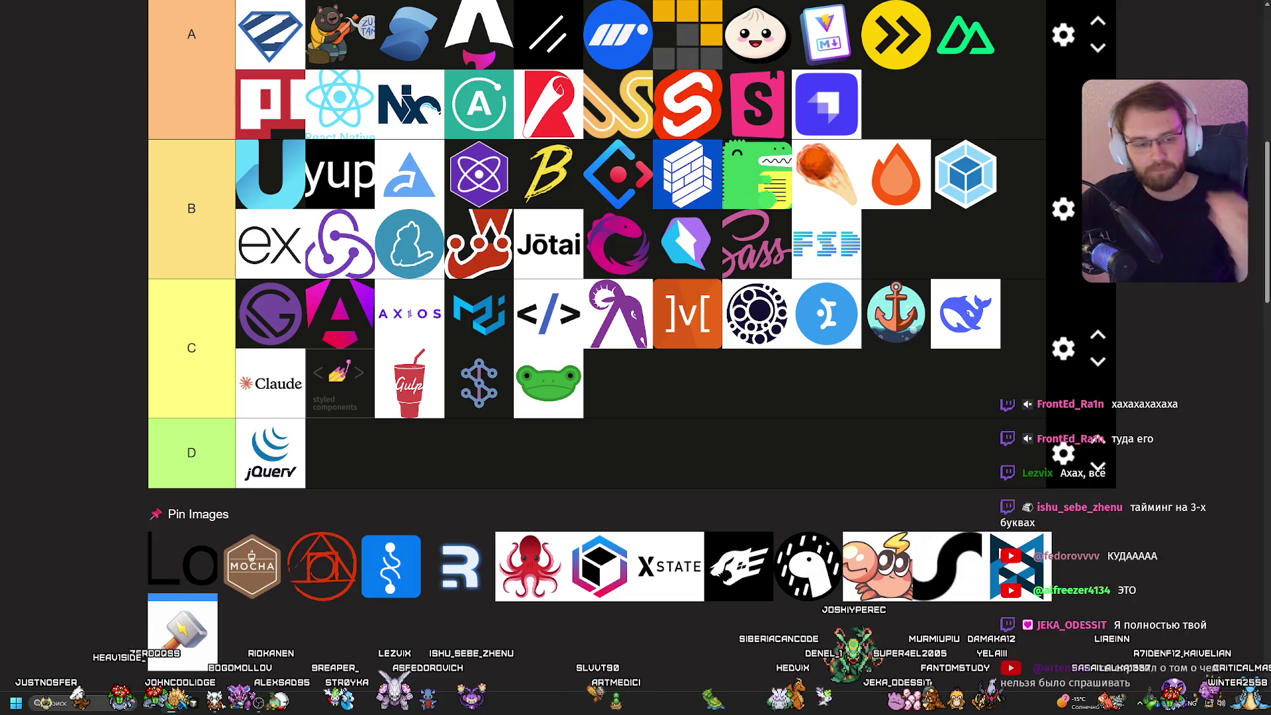
scroll(675, 255, up, 2)
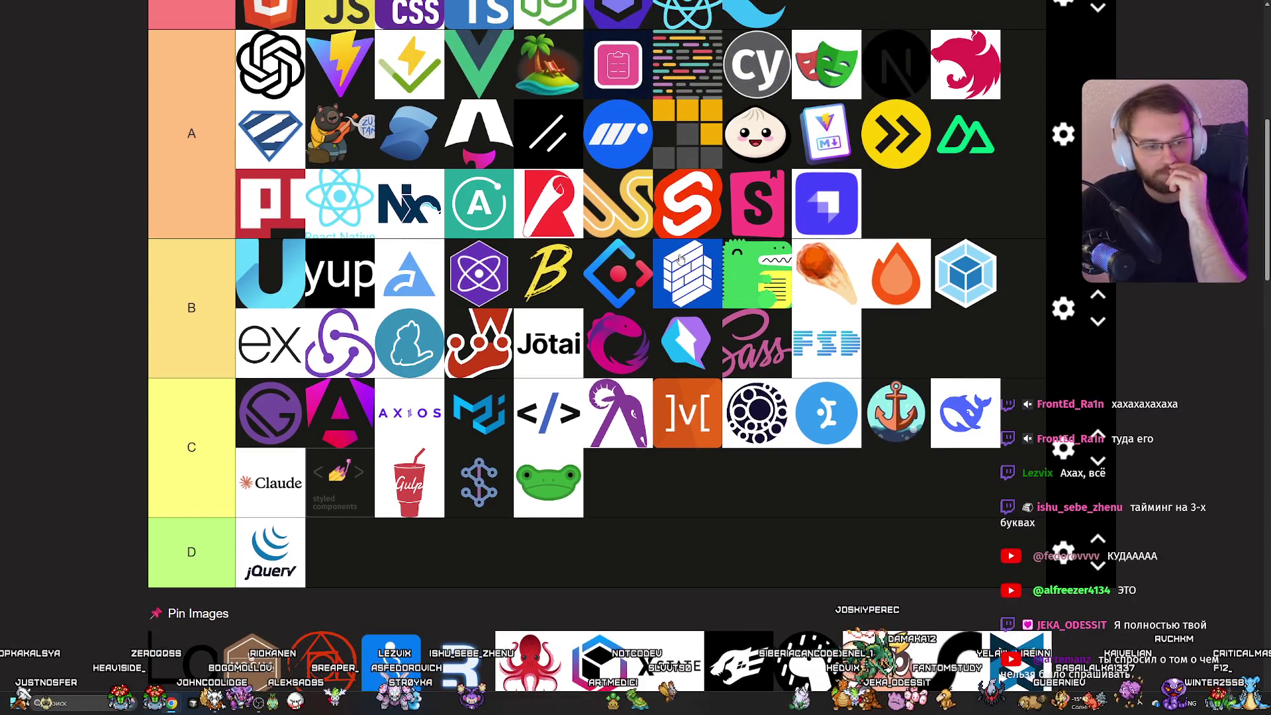
scroll(661, 248, down, 3)
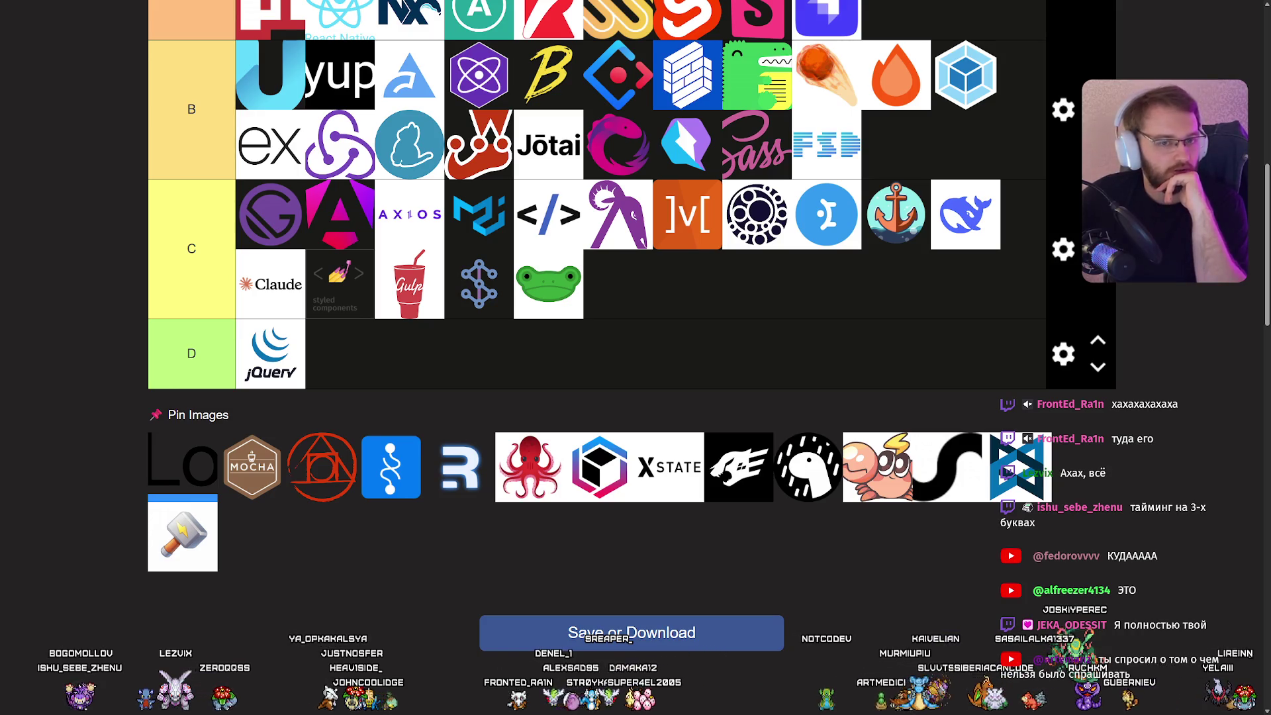
mouse_move(460, 467)
mouse_down()
mouse_move(894, 225)
mouse_move(939, 218)
mouse_up()
scroll(844, 311, up, 2)
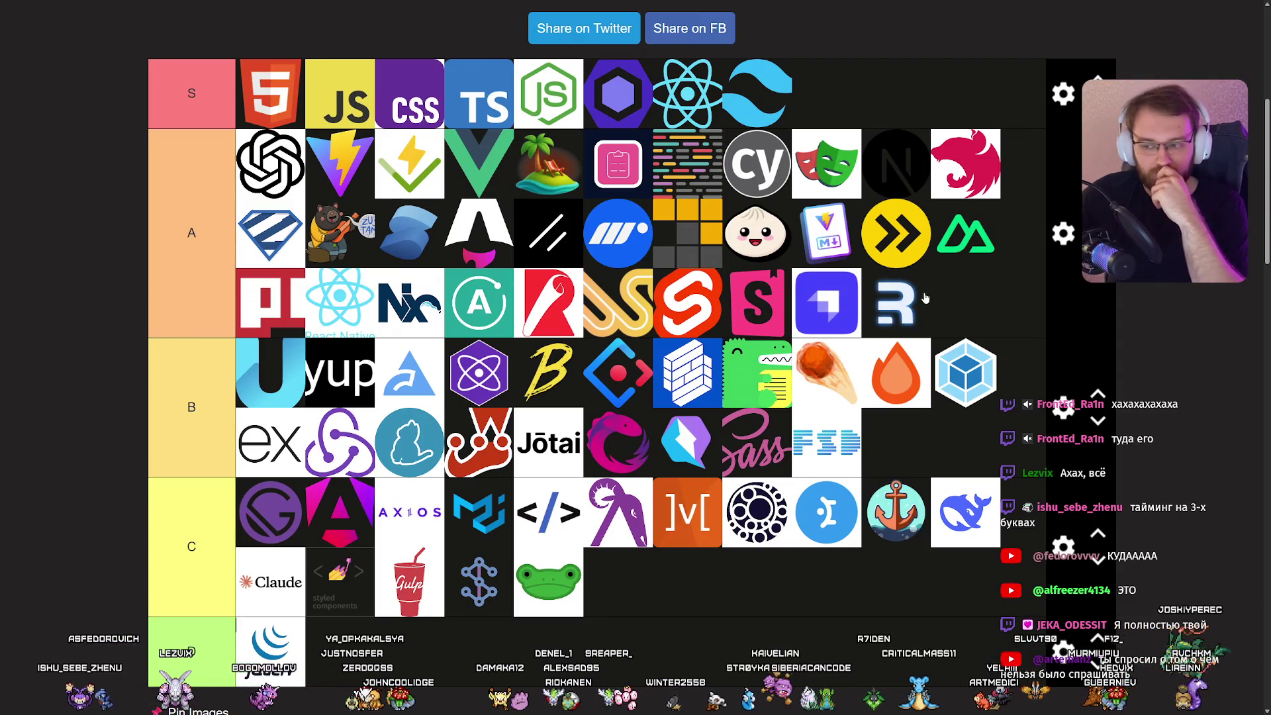
scroll(905, 298, down, 3)
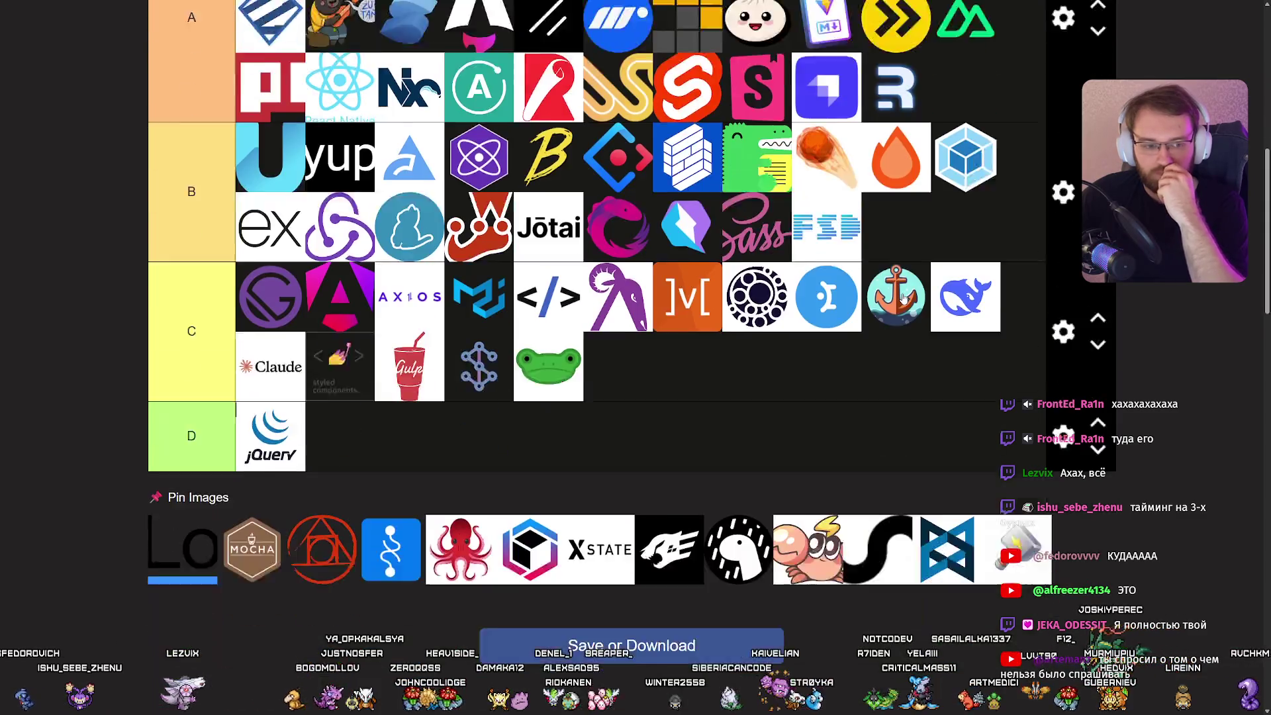
scroll(902, 297, down, 1)
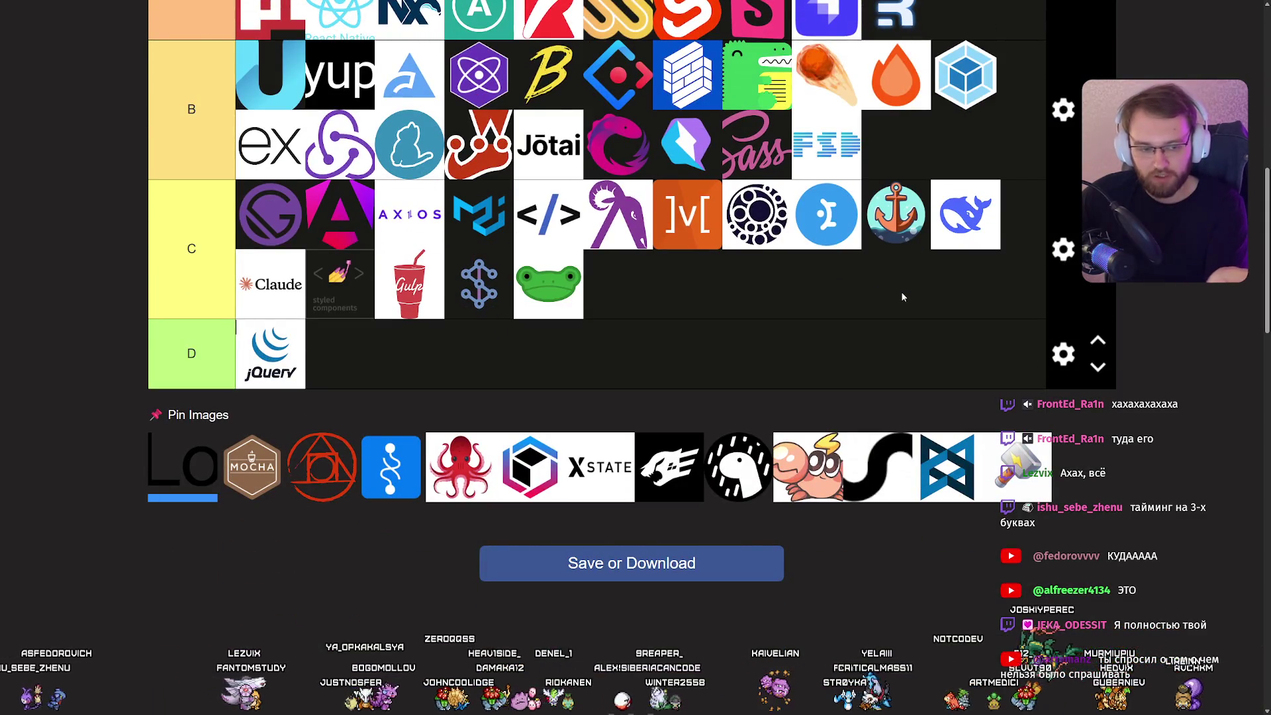
scroll(900, 297, up, 2)
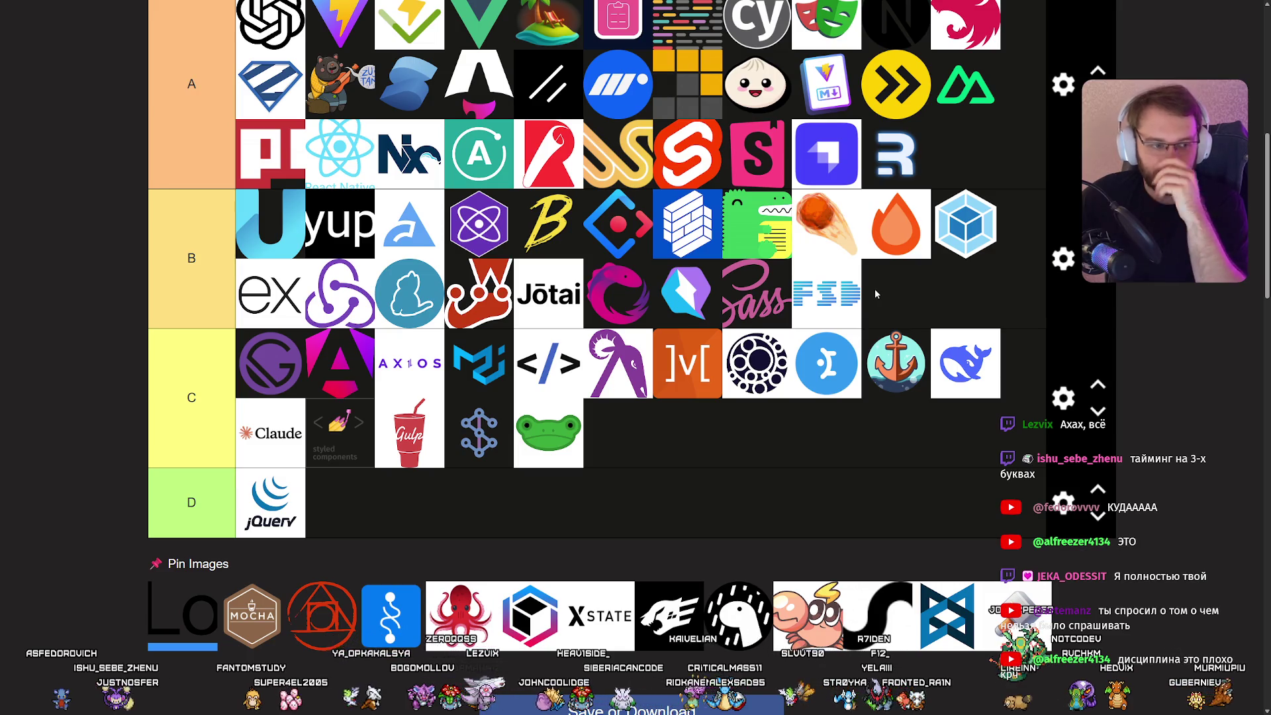
scroll(874, 288, up, 2)
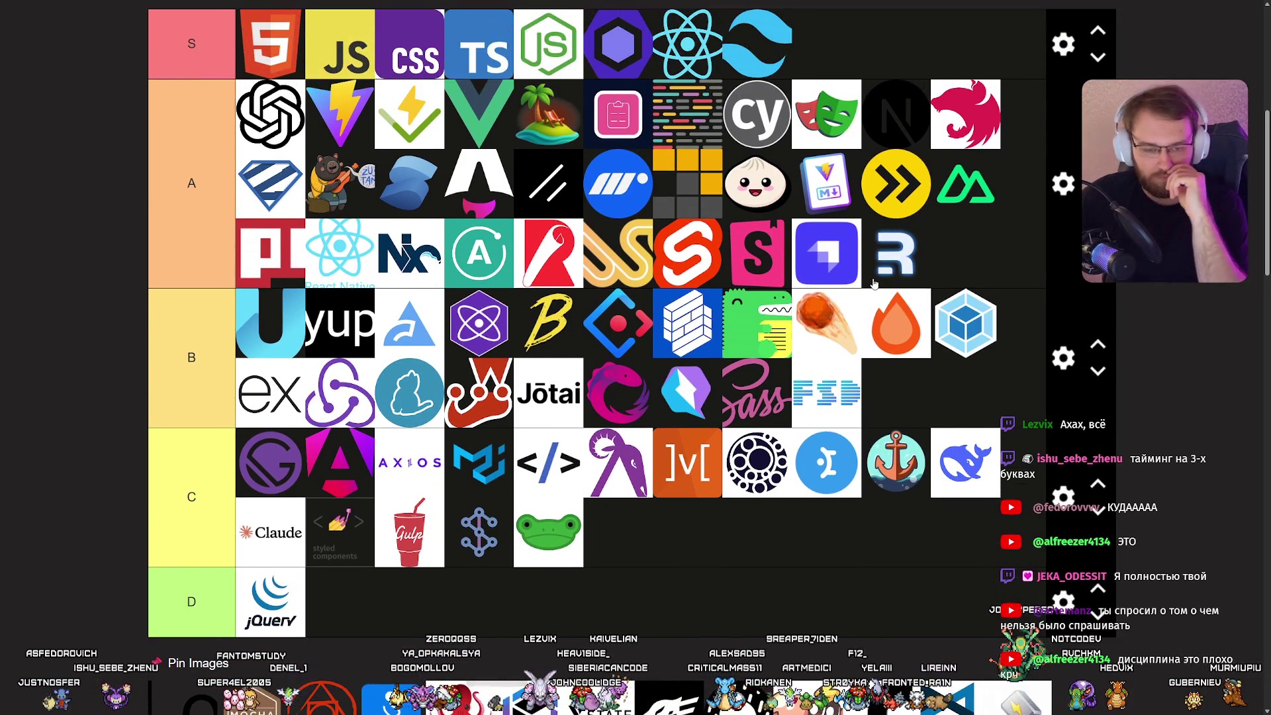
scroll(872, 283, down, 4)
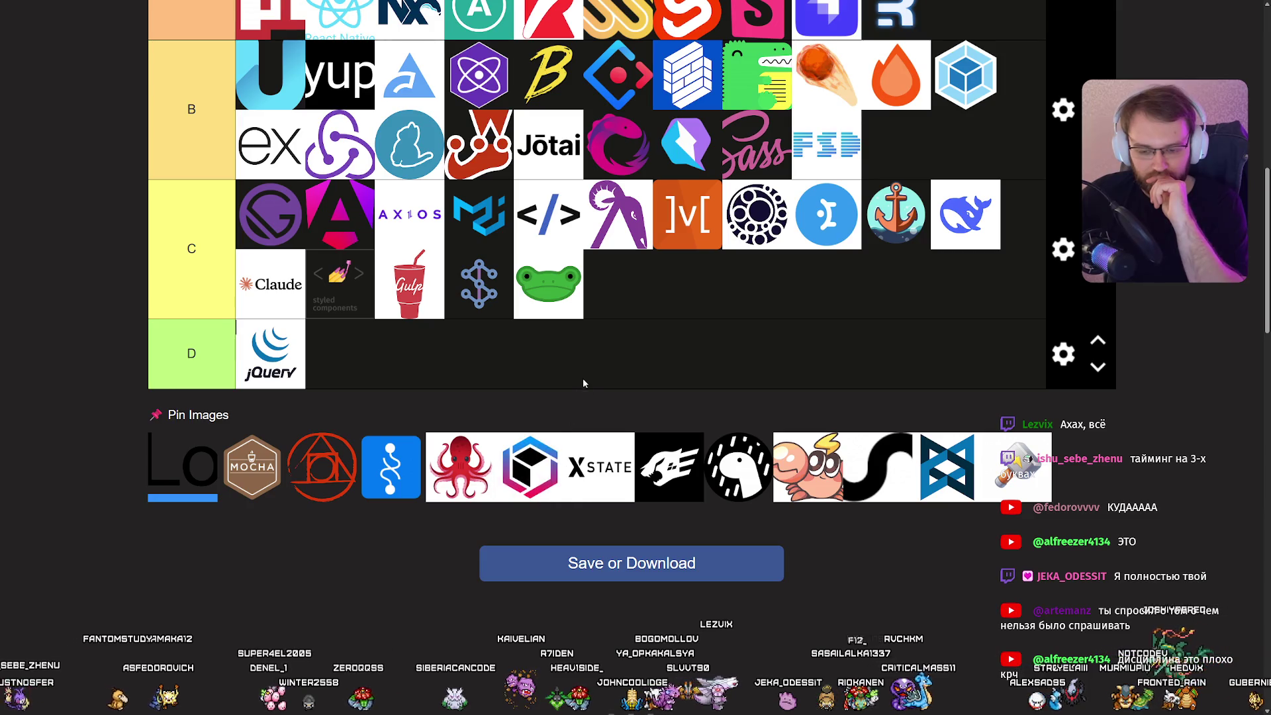
scroll(589, 382, up, 3)
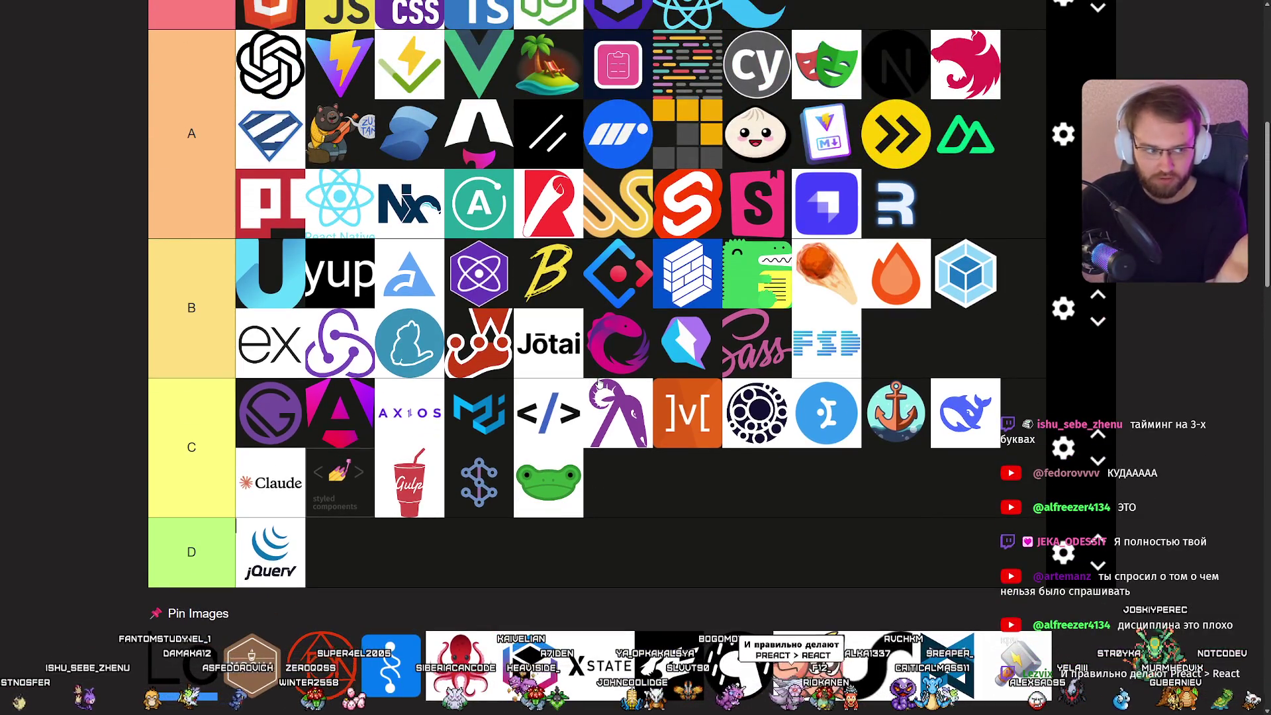
scroll(598, 382, down, 3)
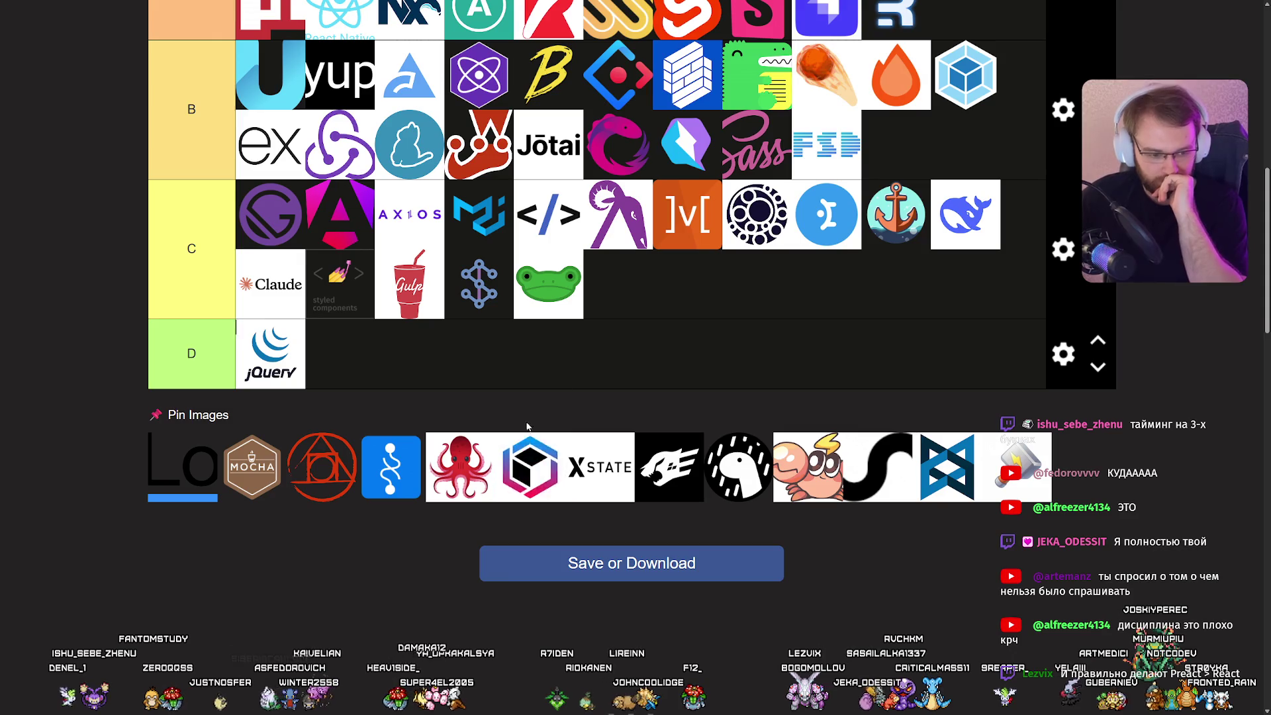
scroll(563, 411, up, 4)
mouse_move(522, 473)
mouse_down()
mouse_move(579, 378)
mouse_move(1006, 232)
mouse_move(1013, 254)
mouse_up()
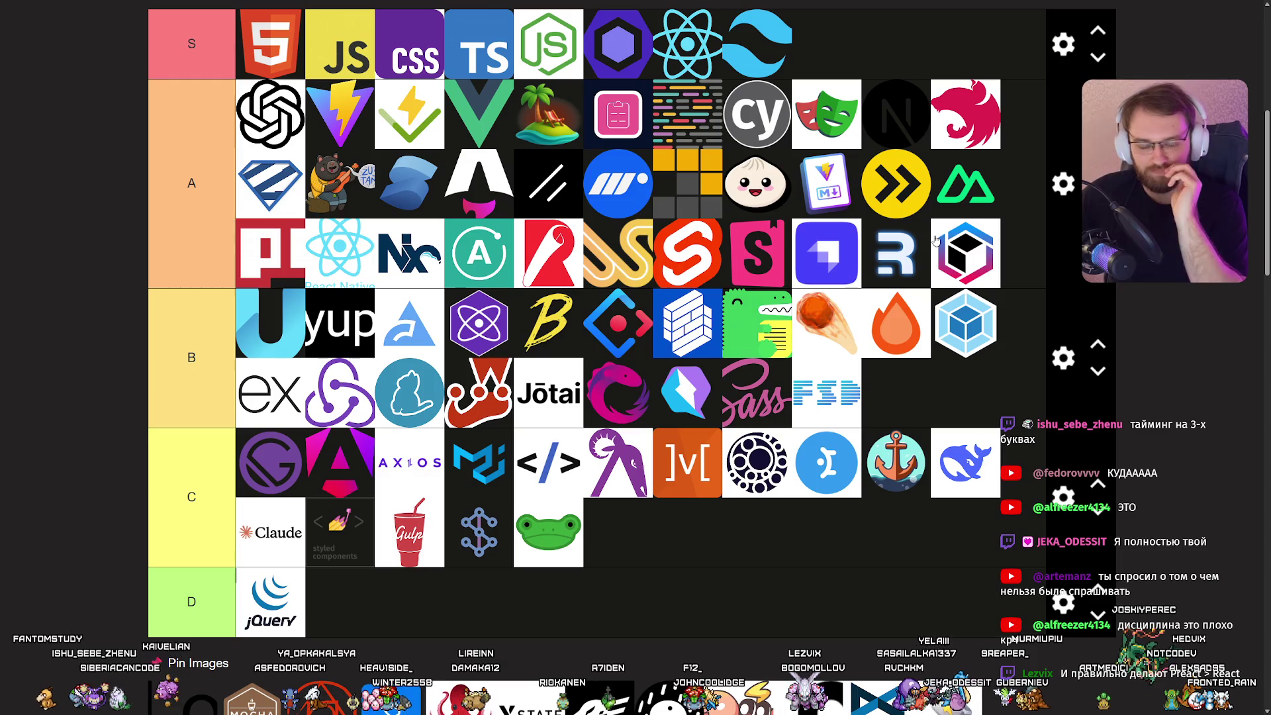
scroll(834, 224, down, 4)
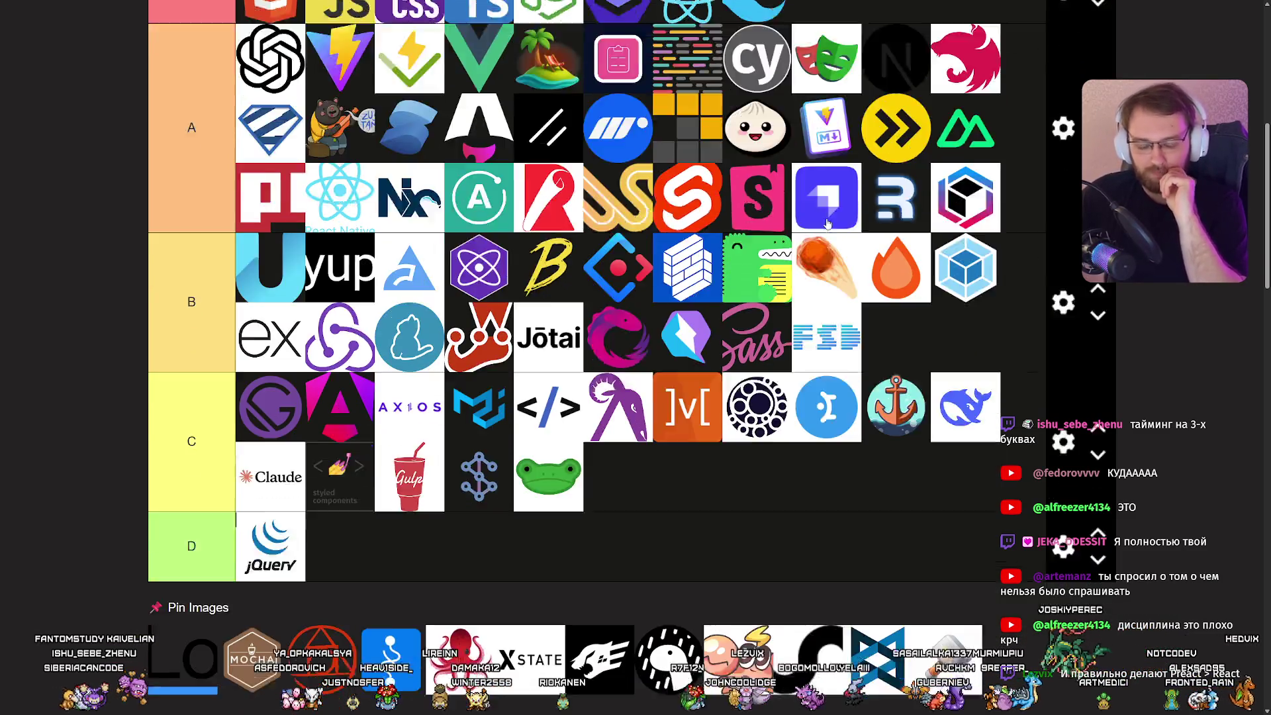
scroll(827, 223, up, 5)
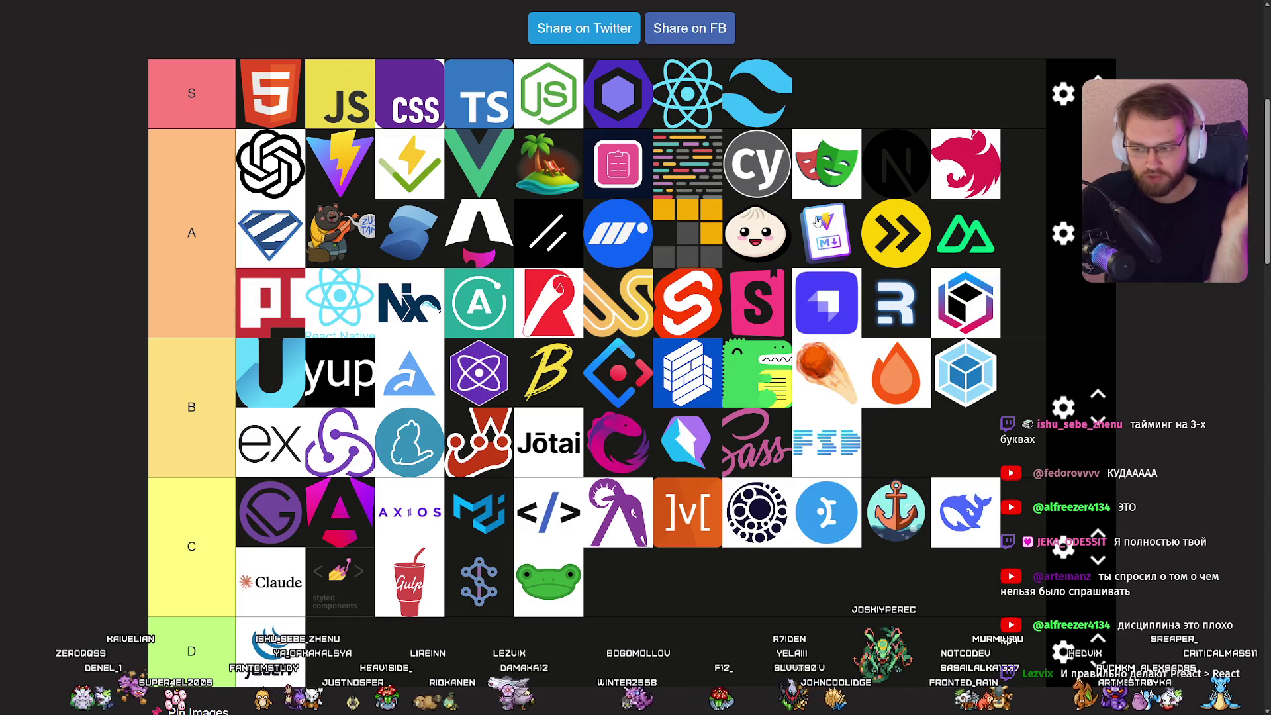
scroll(781, 214, down, 5)
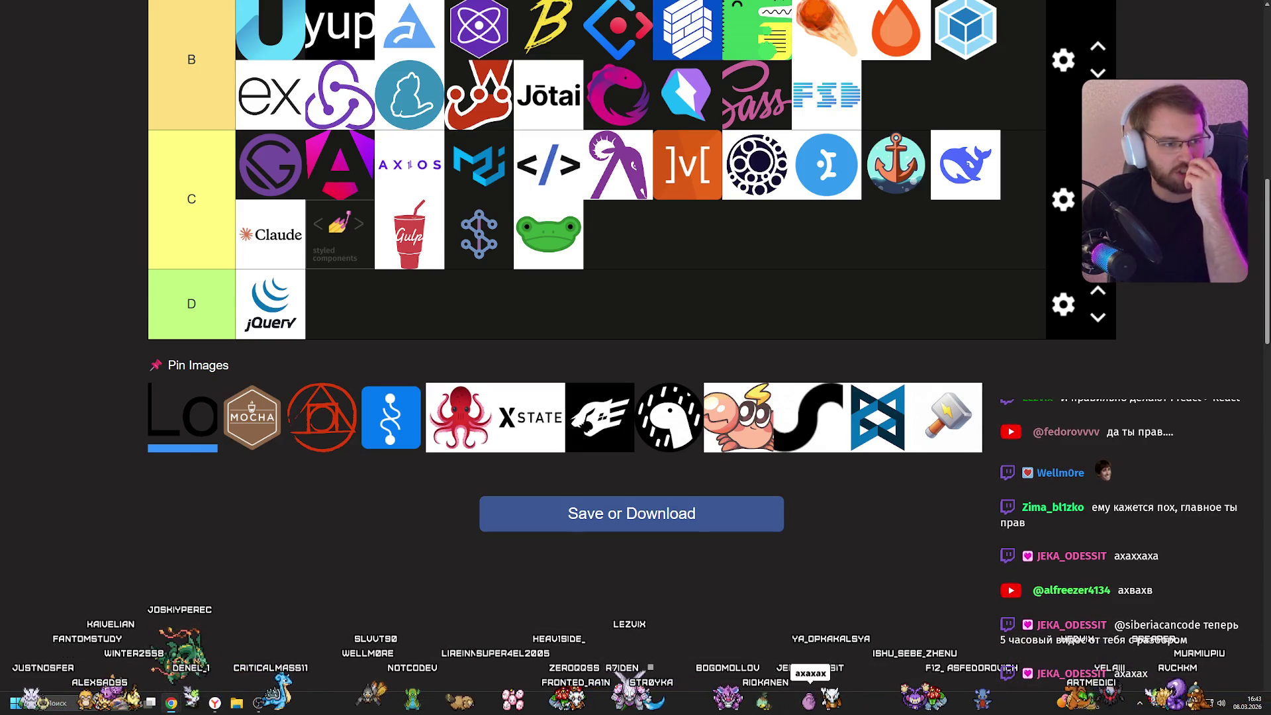
Move the hex-cube logo down from tier A to tier B.
scroll(910, 384, up, 5)
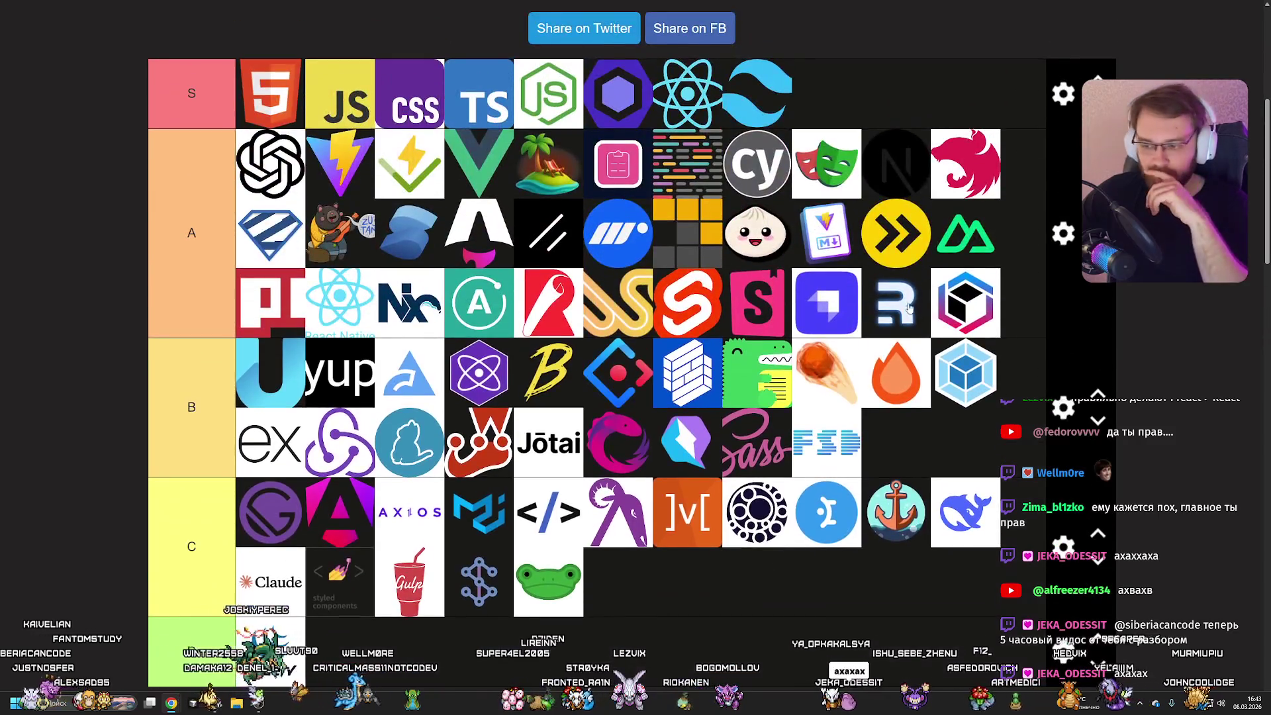
drag(960, 305, 910, 384)
scroll(911, 384, down, 4)
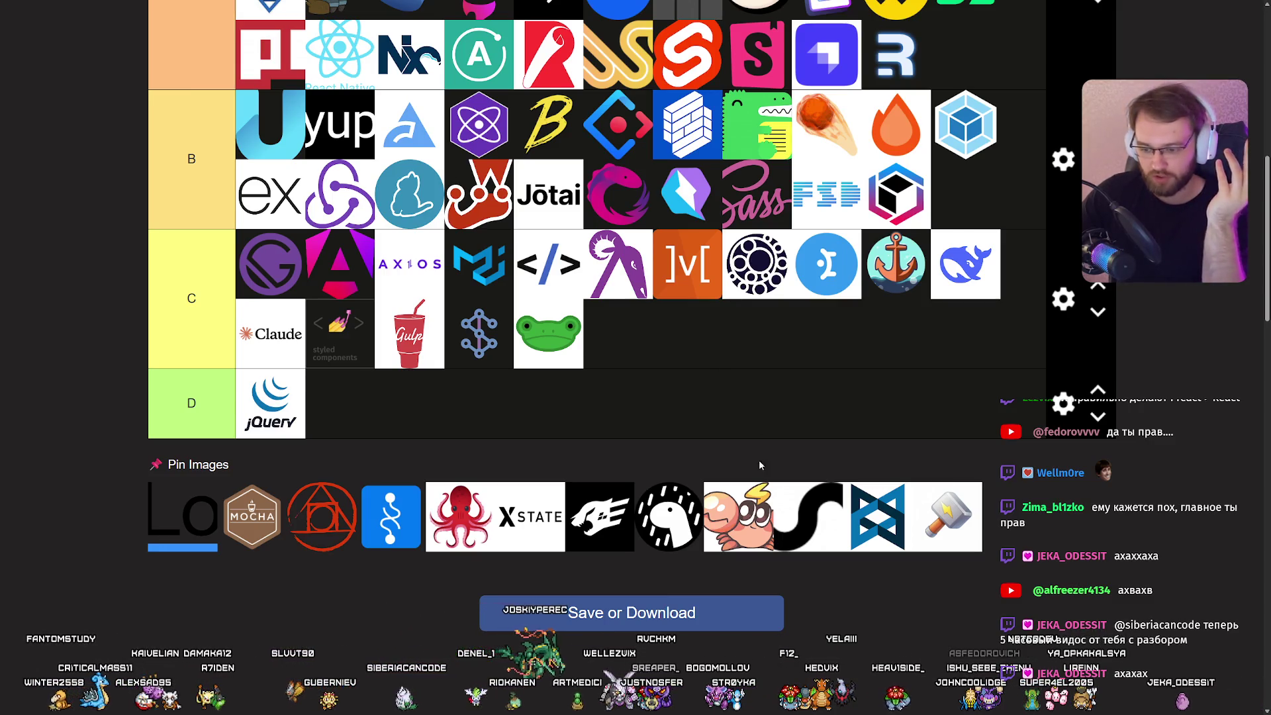
Add the crab and Hapi logos from Pin Images to tier A.
scroll(742, 464, up, 4)
mouse_move(745, 510)
mouse_down()
mouse_move(742, 464)
mouse_move(827, 285)
mouse_move(1020, 298)
mouse_move(990, 430)
mouse_move(1036, 288)
mouse_up()
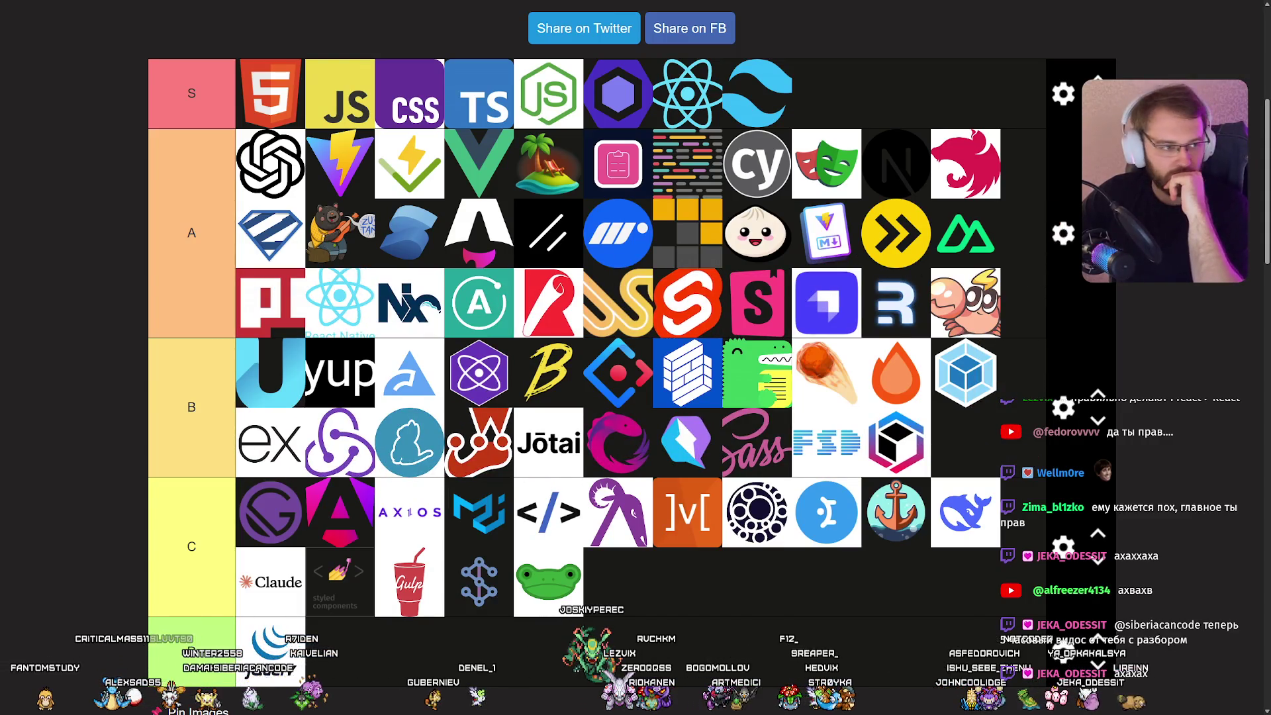
scroll(713, 364, down, 4)
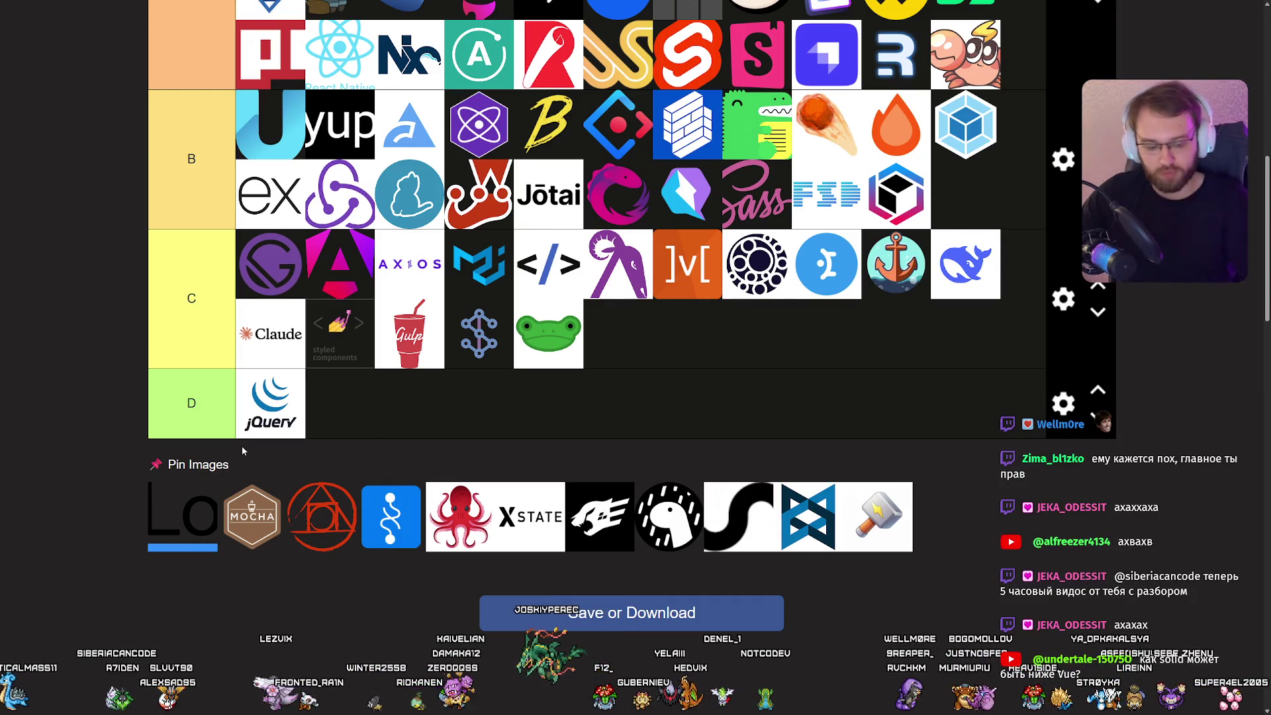
key(super)
key(super)
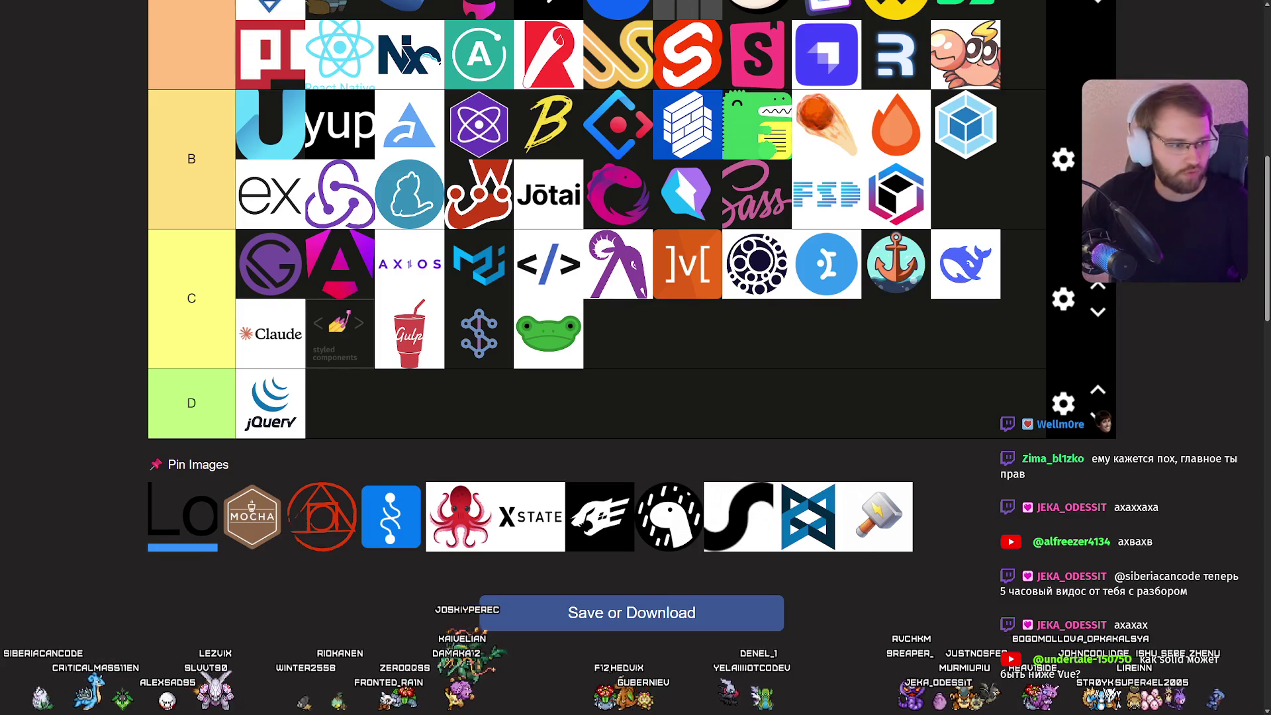
mouse_move(609, 517)
mouse_down()
mouse_move(844, 259)
mouse_move(996, 327)
mouse_move(990, 361)
mouse_up()
scroll(927, 298, up, 3)
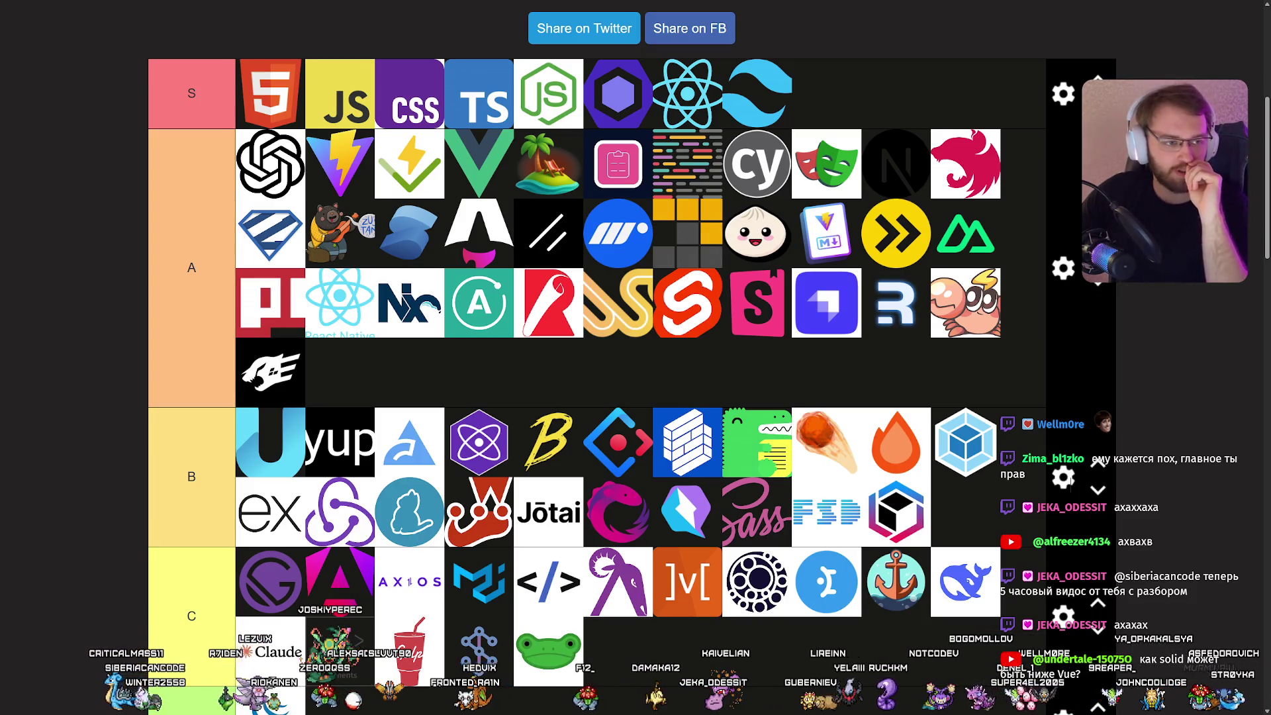
scroll(175, 272, down, 6)
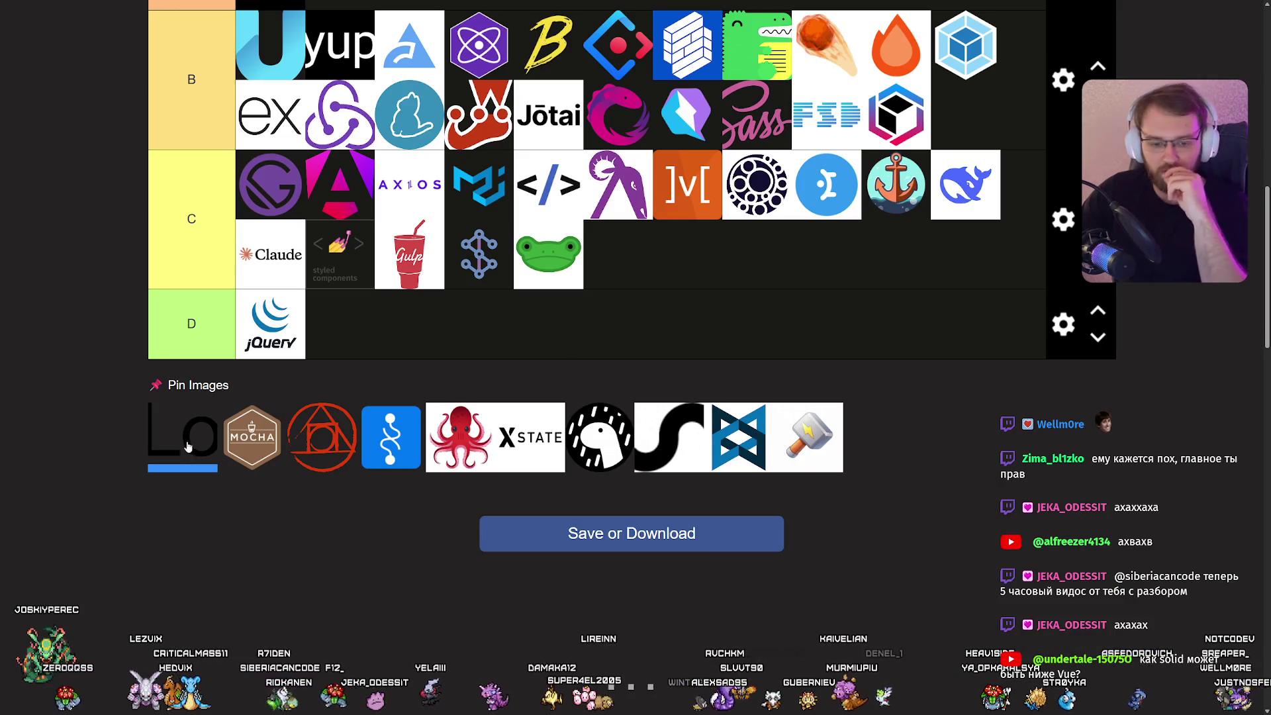
Rank five pinned logos: octopus in A, Lo and black swirl in B, Mocha ending C, blue logo beside jQuery in D.
mouse_move(272, 473)
mouse_down()
mouse_move(455, 377)
mouse_move(1020, 376)
mouse_up()
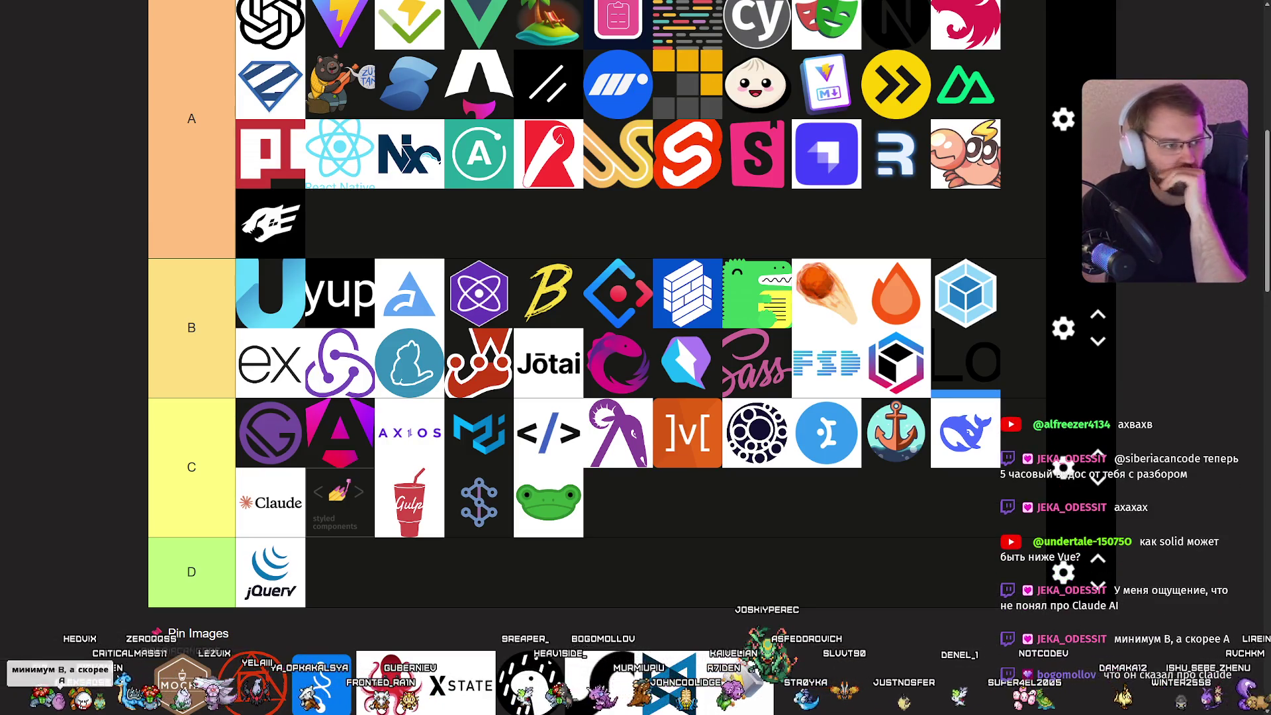
scroll(1129, 369, up, 4)
mouse_move(391, 685)
mouse_down()
mouse_move(1129, 368)
mouse_move(1103, 369)
mouse_move(1115, 369)
mouse_move(984, 472)
mouse_up()
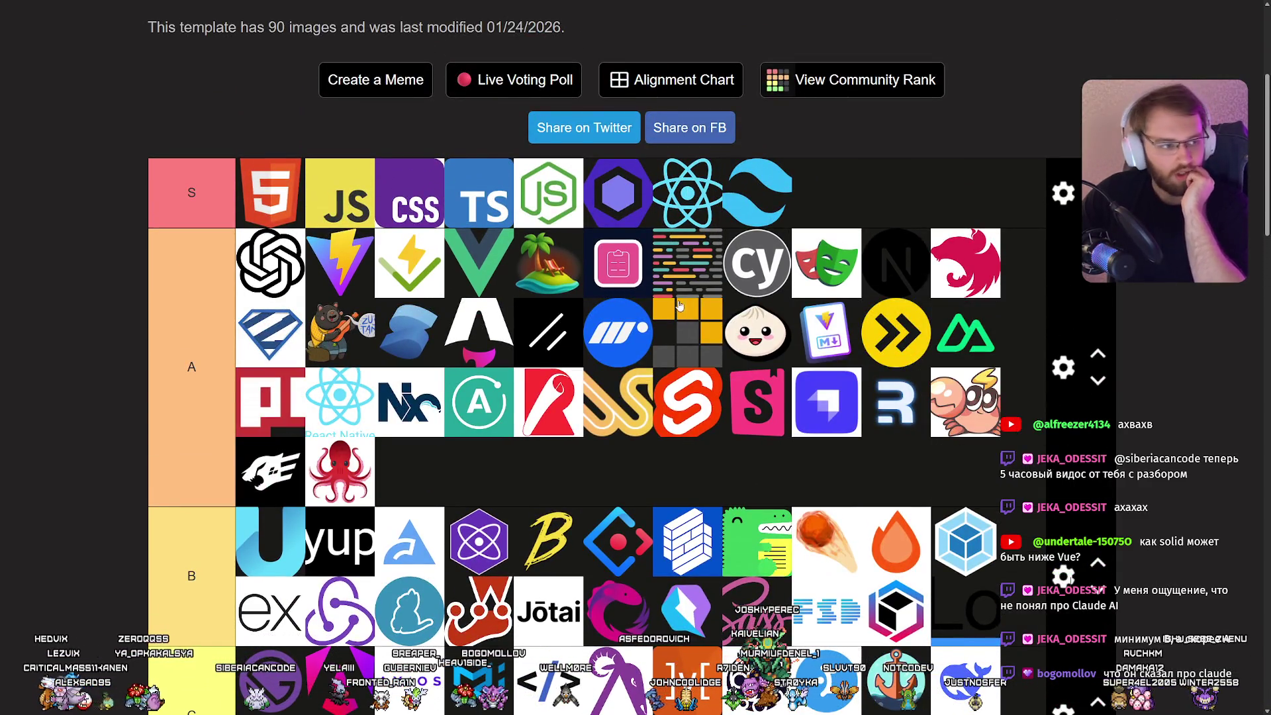
scroll(554, 617, down, 4)
mouse_move(197, 667)
mouse_down()
mouse_move(766, 482)
mouse_move(723, 502)
mouse_up()
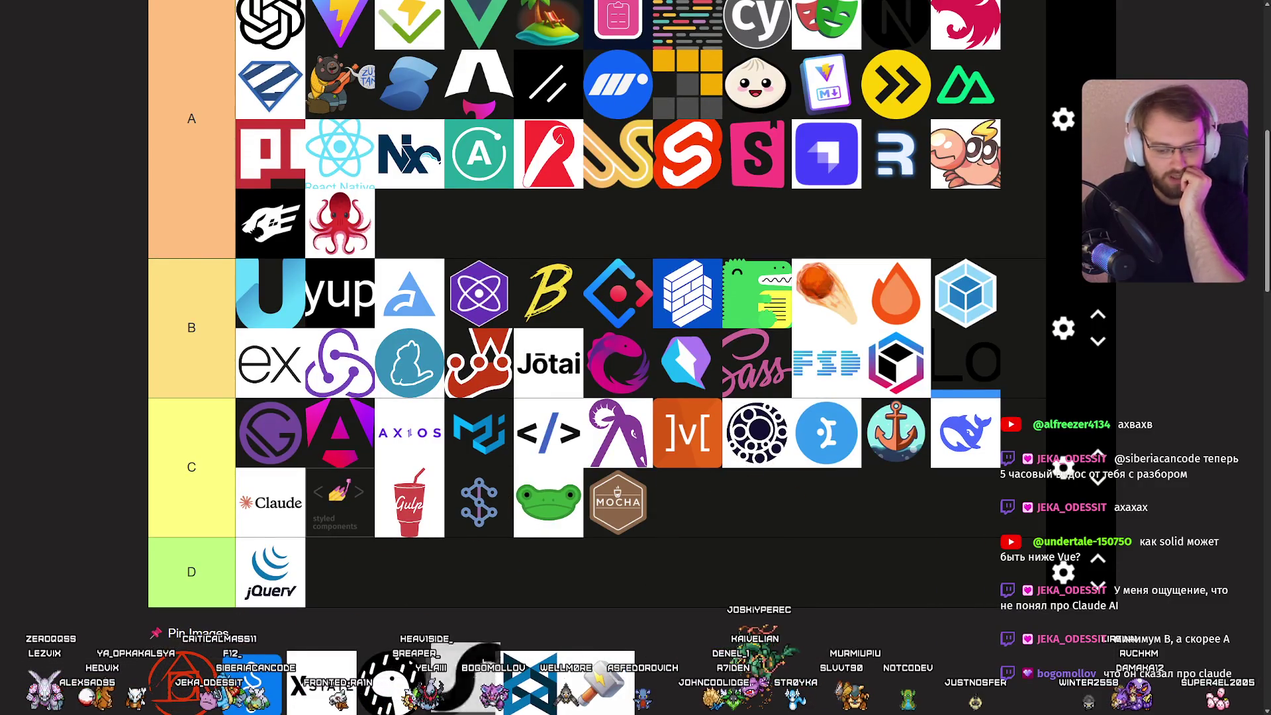
scroll(896, 443, up, 3)
mouse_move(463, 675)
mouse_down()
mouse_move(896, 443)
mouse_move(826, 582)
mouse_up()
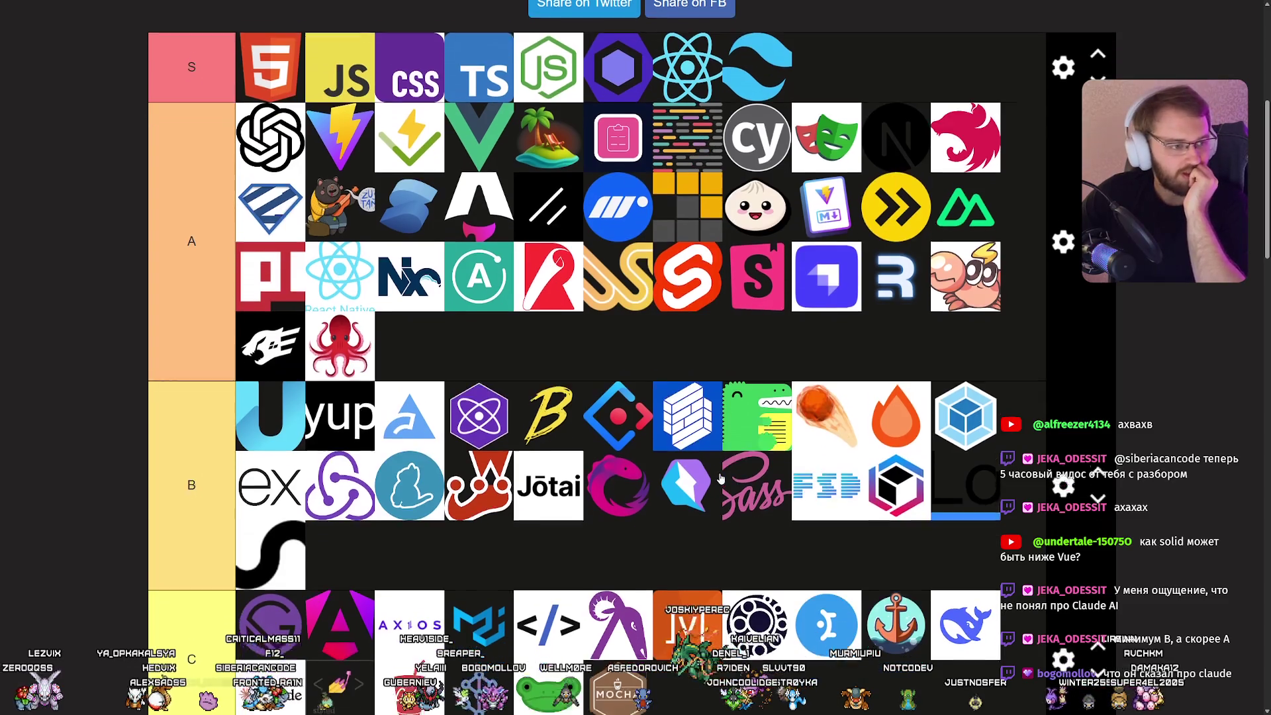
scroll(720, 478, down, 3)
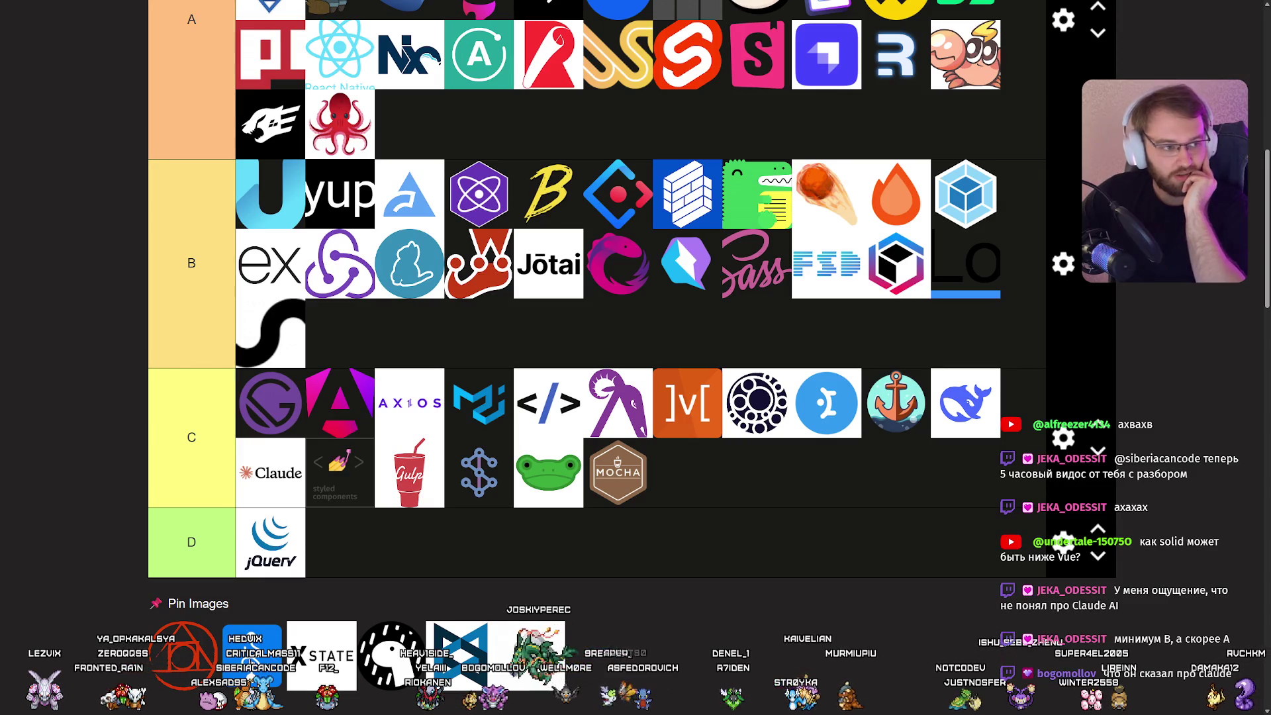
drag(251, 655, 340, 543)
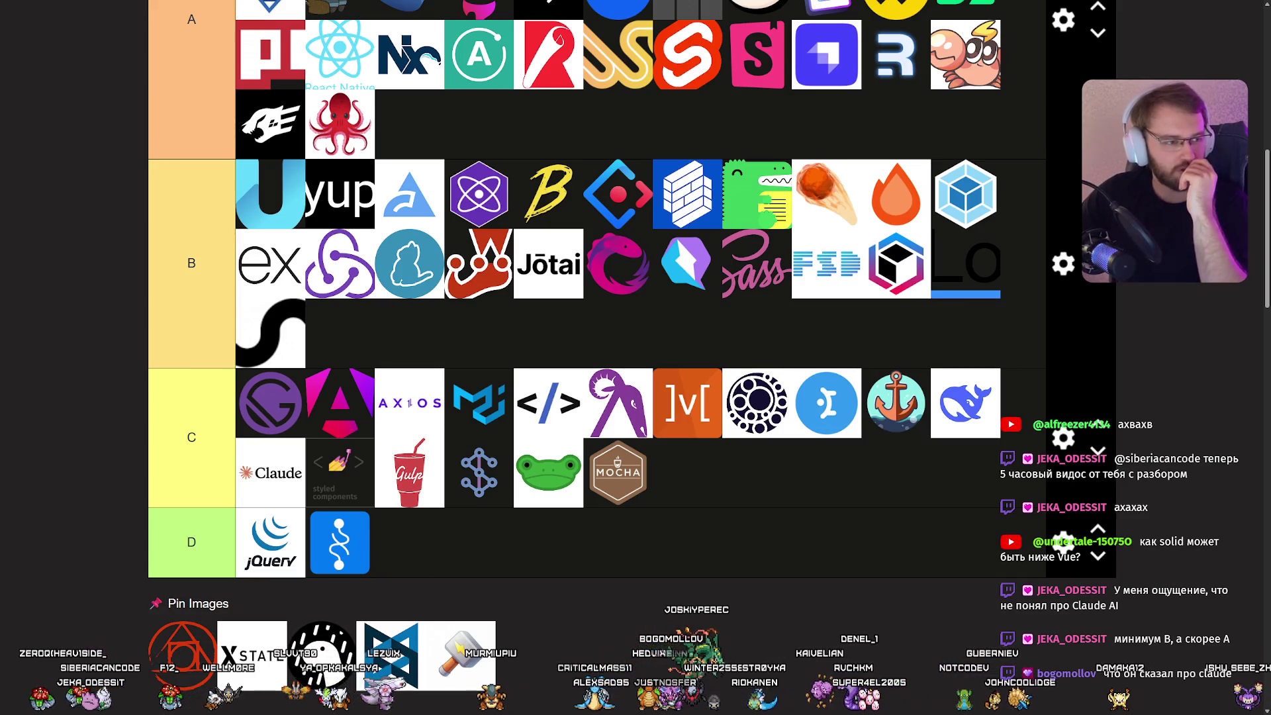
Place the red circle logo in A, XState and the sketch logo in B, hammer in C, lattice in D.
mouse_move(182, 656)
mouse_down()
mouse_move(797, 322)
mouse_move(500, 338)
mouse_move(742, 320)
mouse_move(681, 310)
mouse_up()
scroll(663, 331, up, 3)
scroll(662, 298, down, 5)
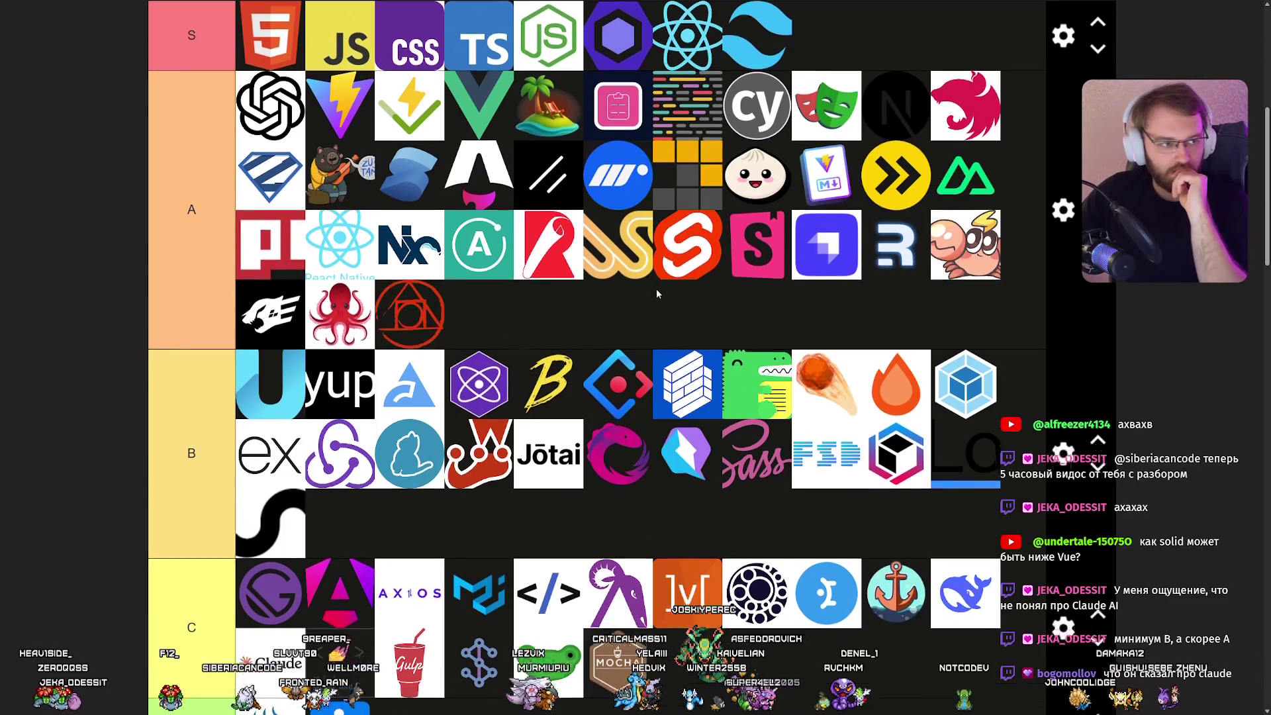
mouse_move(397, 460)
mouse_down()
mouse_move(497, 412)
mouse_move(735, 415)
mouse_up()
scroll(497, 412, up, 2)
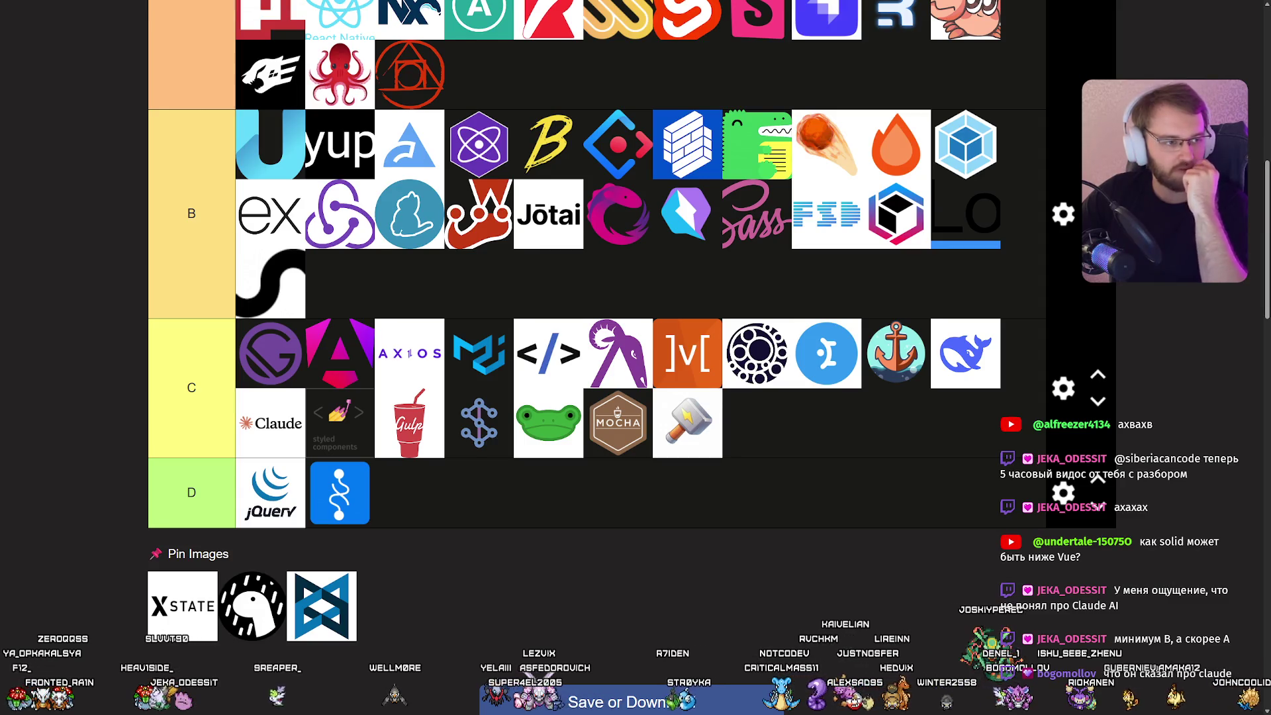
mouse_move(192, 614)
mouse_down()
mouse_move(638, 249)
mouse_move(340, 331)
mouse_up()
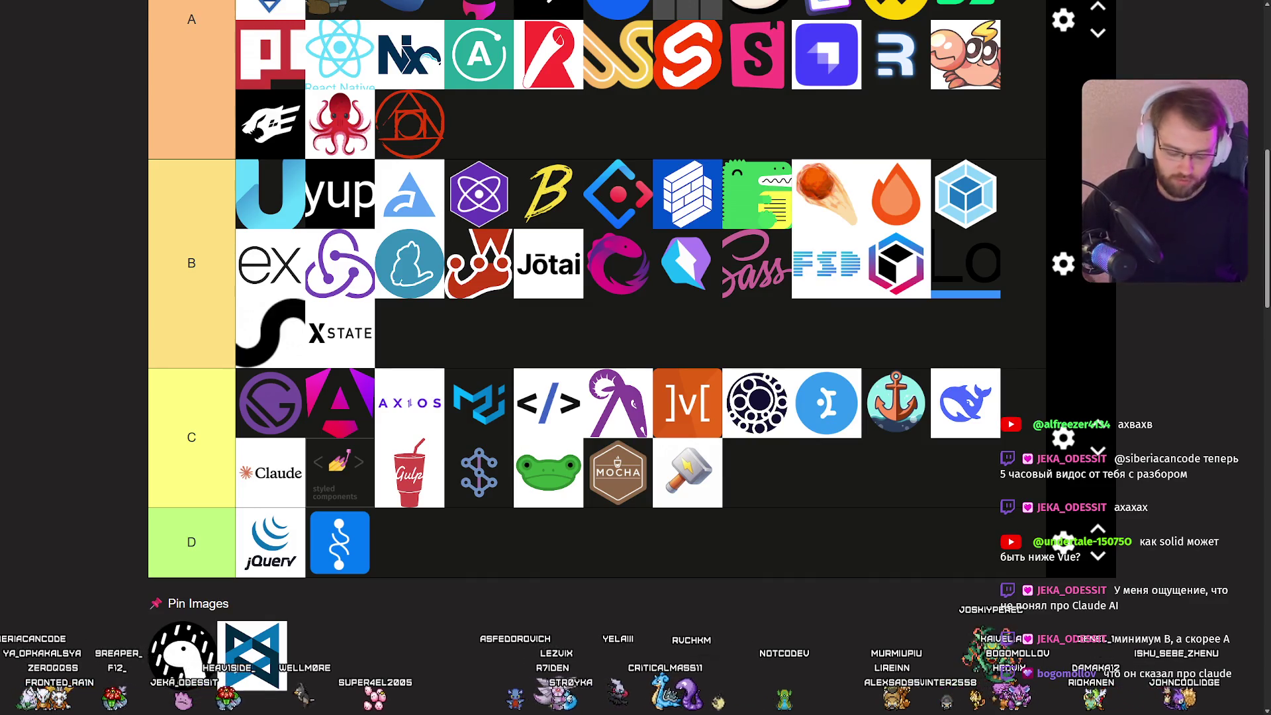
drag(251, 655, 397, 556)
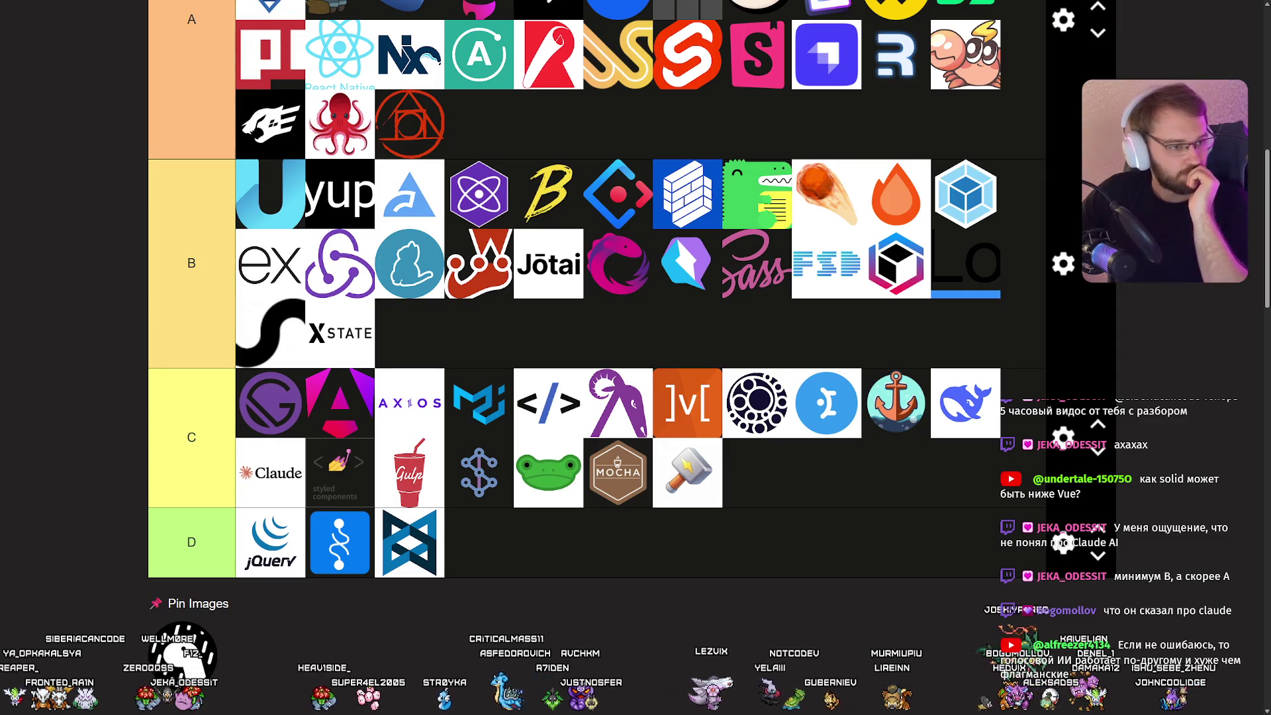
mouse_move(192, 655)
mouse_down()
mouse_move(506, 344)
mouse_move(410, 333)
mouse_up()
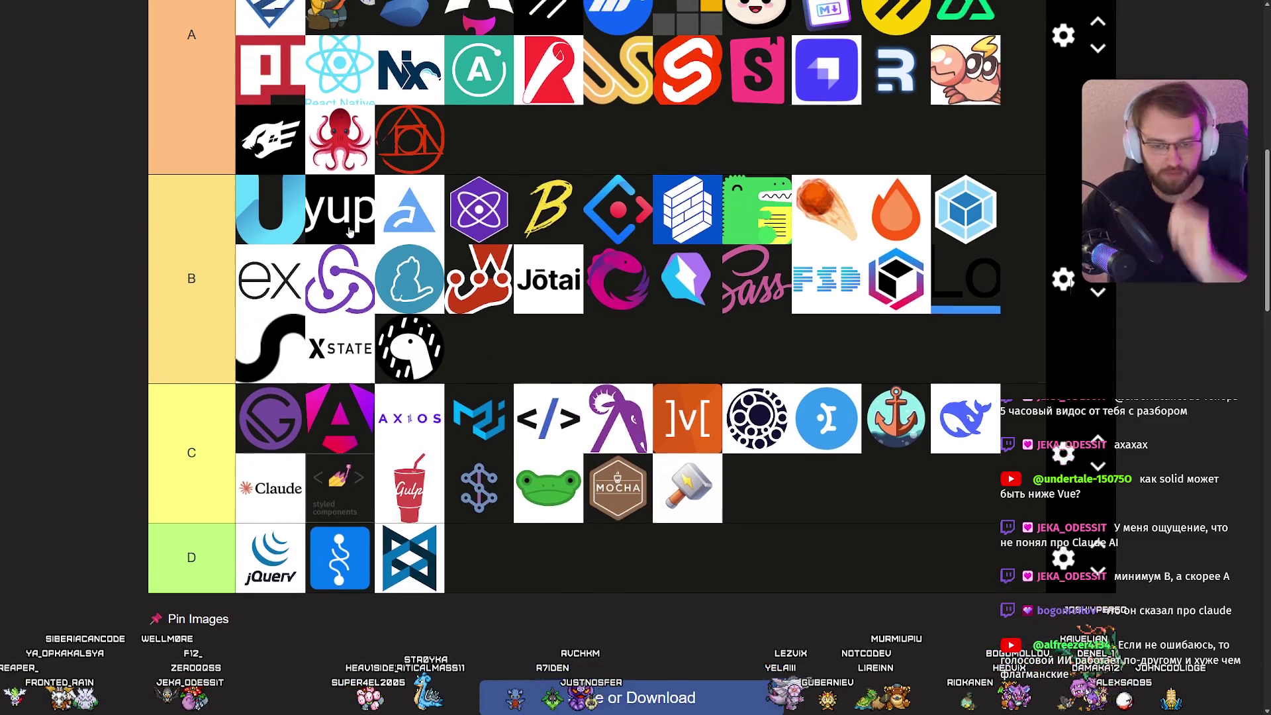
Zoom out to fit the tier list, snip it with Snipping Tool, and centre the ChatGPT window.
key(ctrl+minus)
key(ctrl+minus)
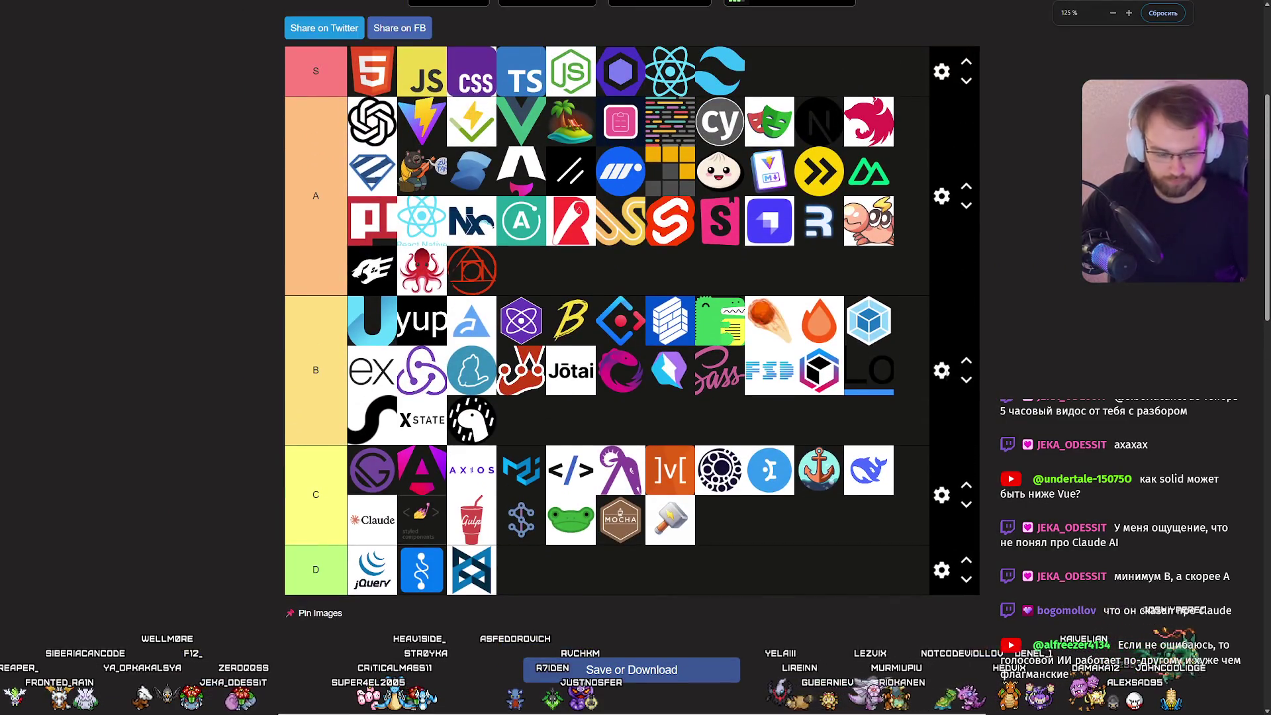
key(super)
text(yj)
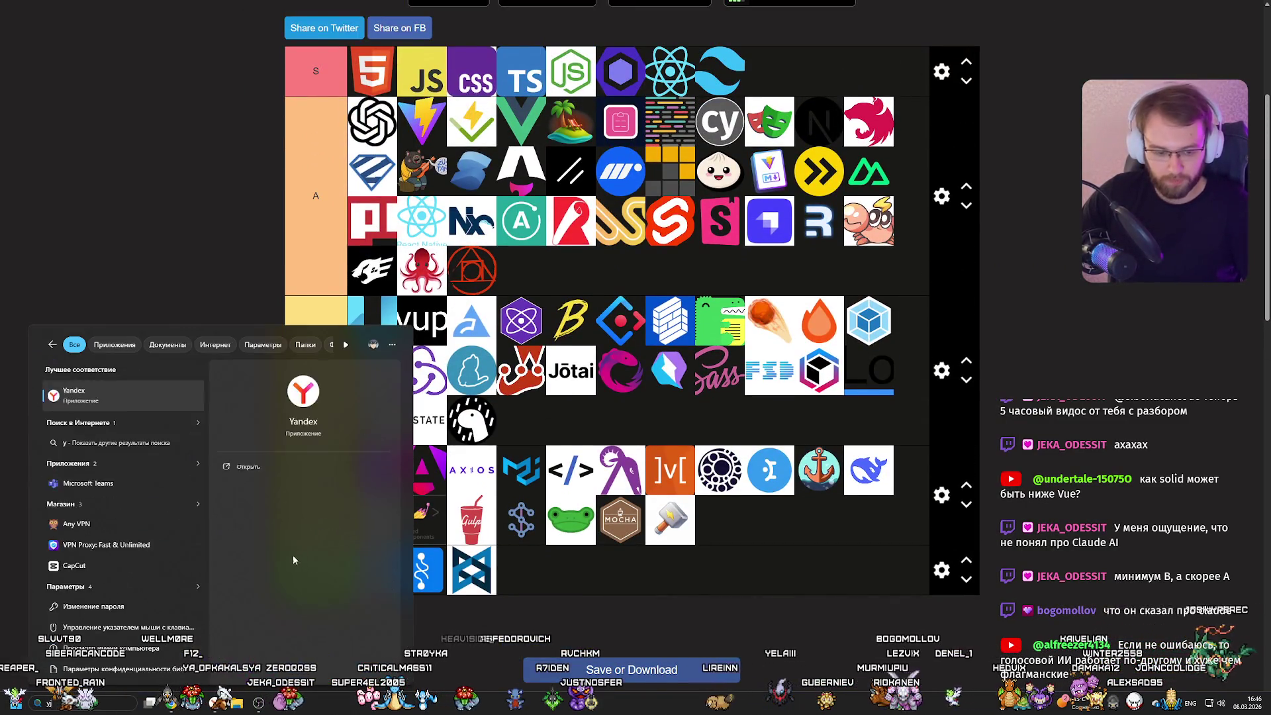
text(;)
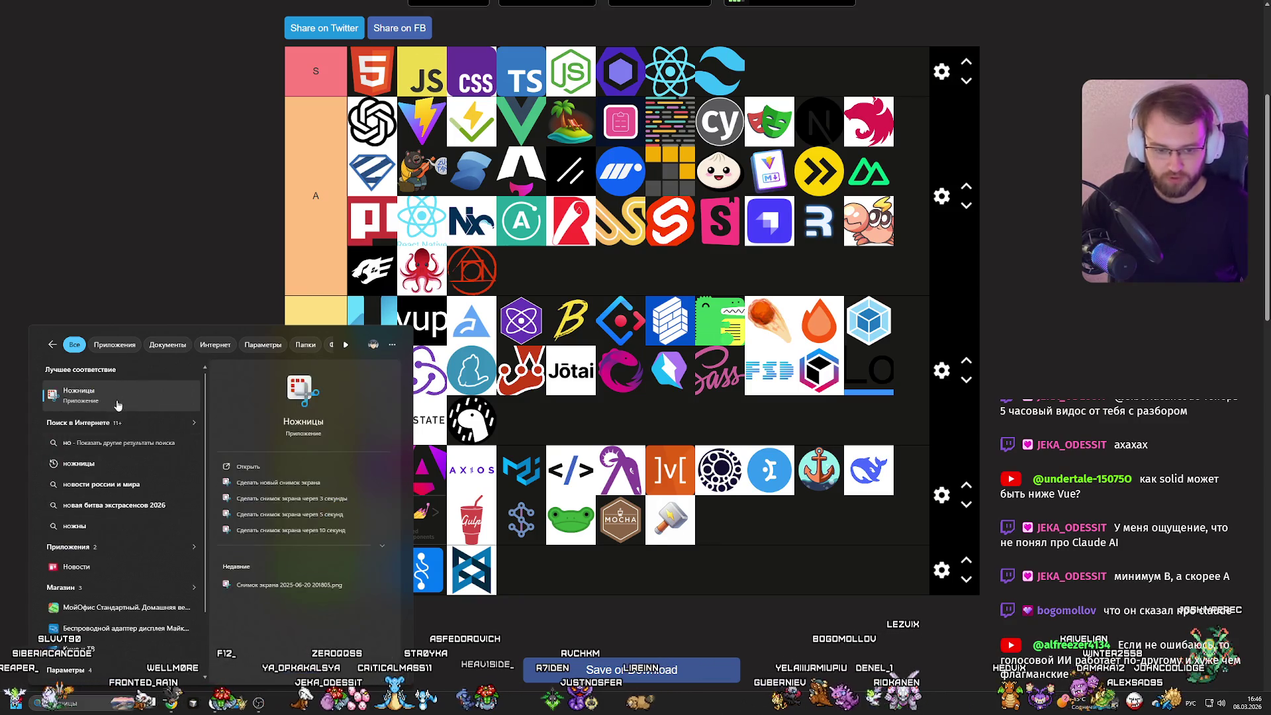
key(Return)
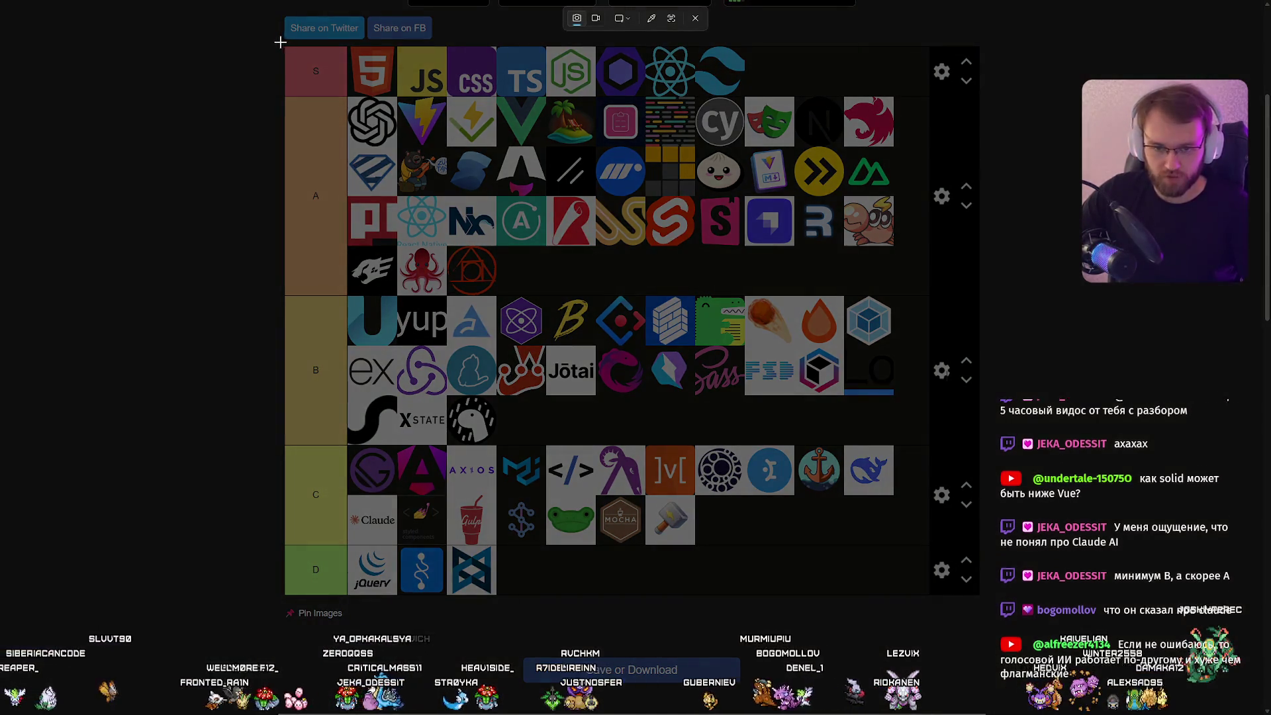
mouse_move(281, 42)
mouse_down()
mouse_move(988, 552)
mouse_move(991, 600)
mouse_up()
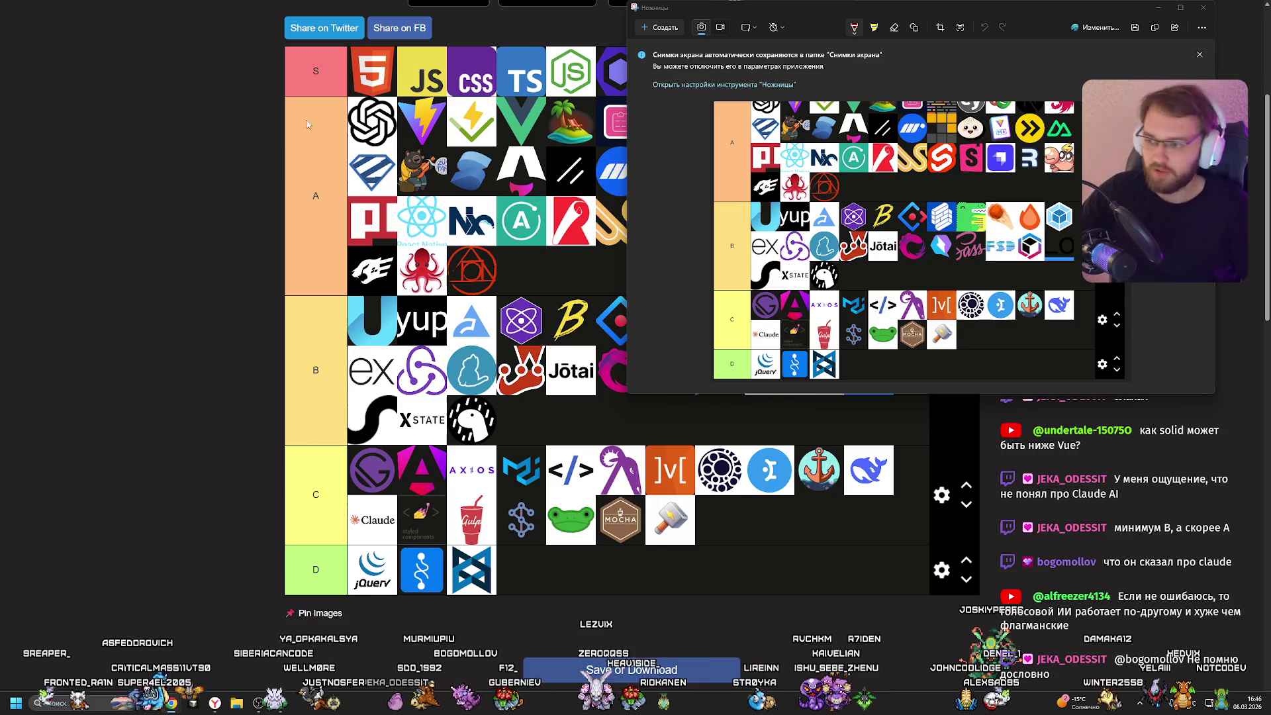
click(1203, 7)
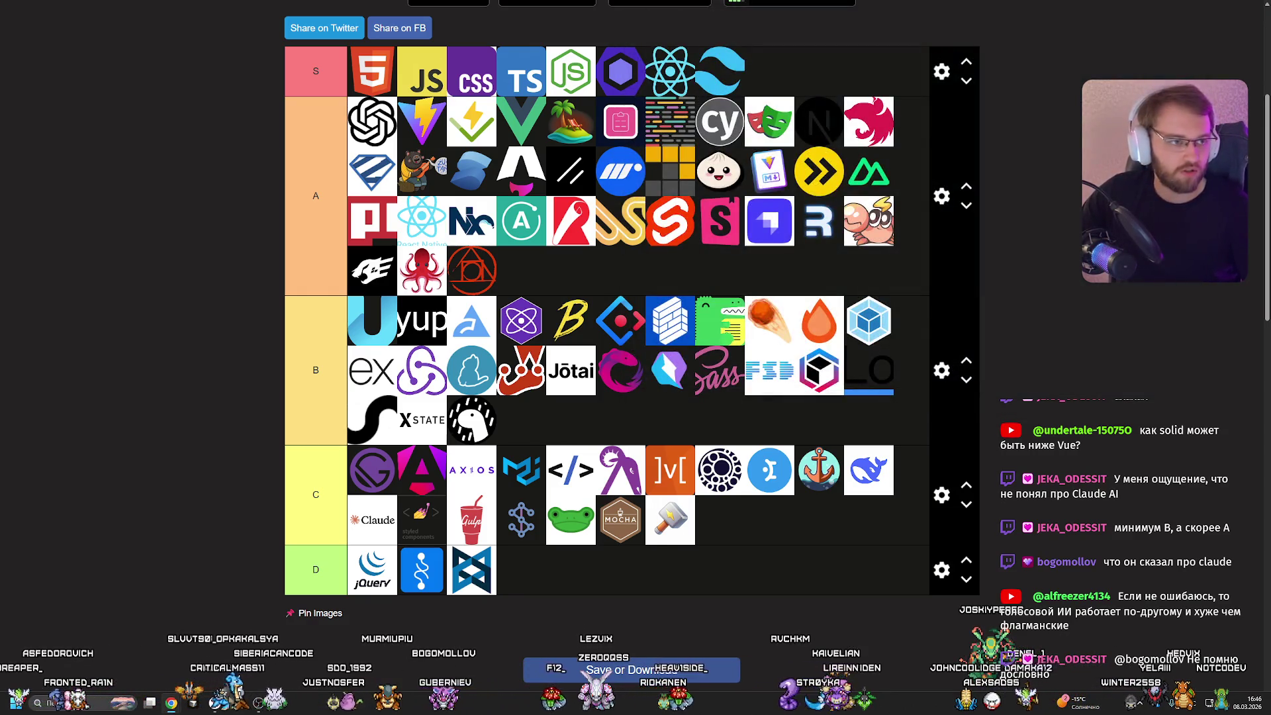
mouse_move(198, 53)
mouse_down()
mouse_move(550, 134)
mouse_move(531, 178)
mouse_up()
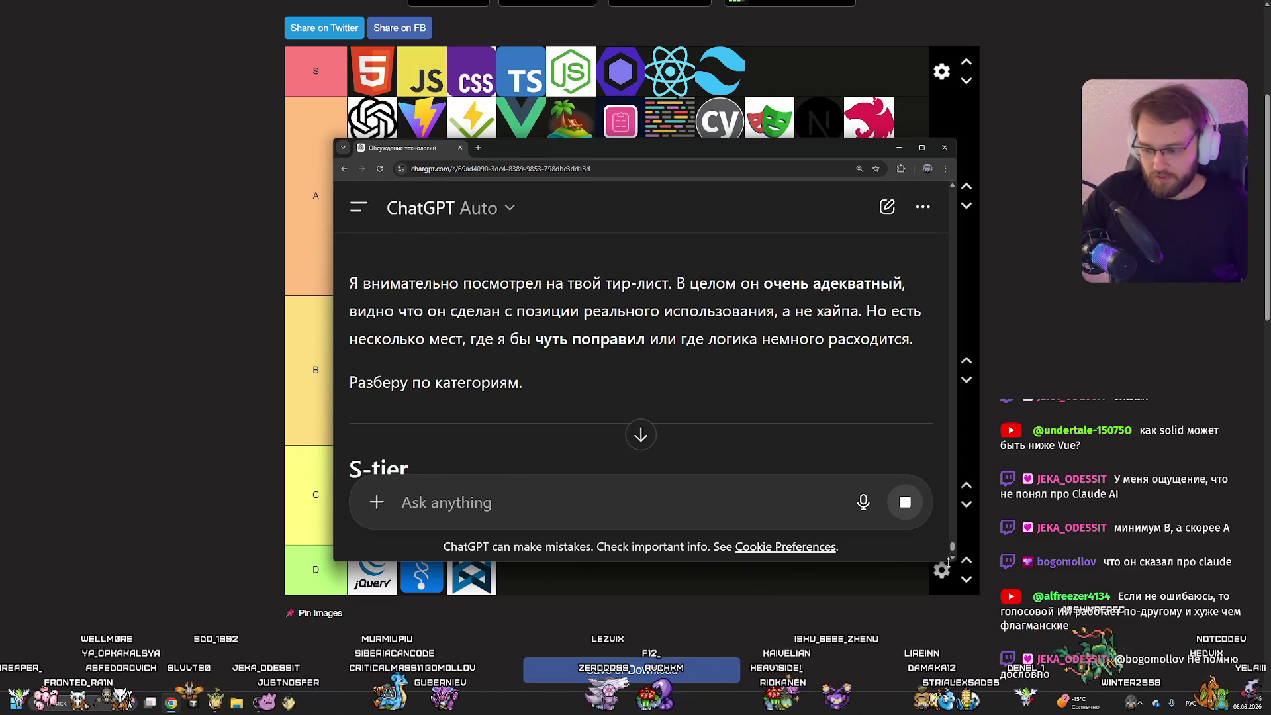
Enlarge the ChatGPT window and nudge it up-left to read the critique.
drag(957, 561, 1046, 650)
scroll(749, 339, up, 5)
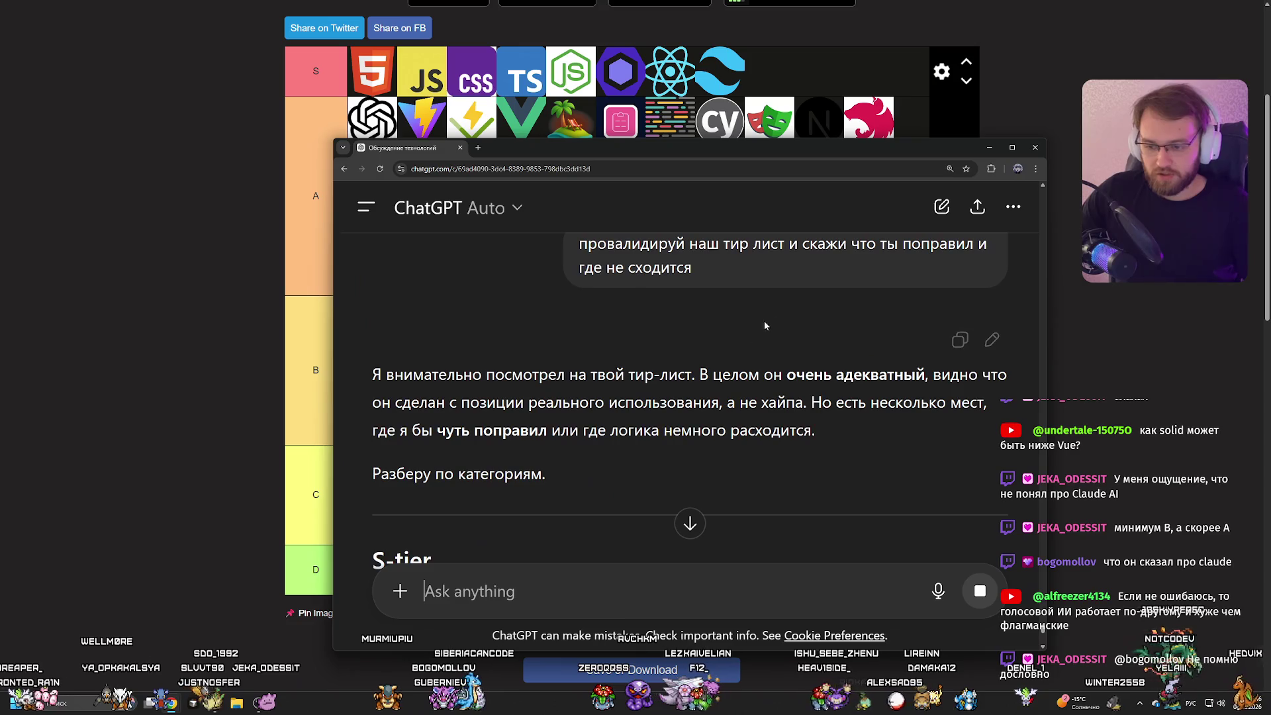
drag(796, 157, 756, 144)
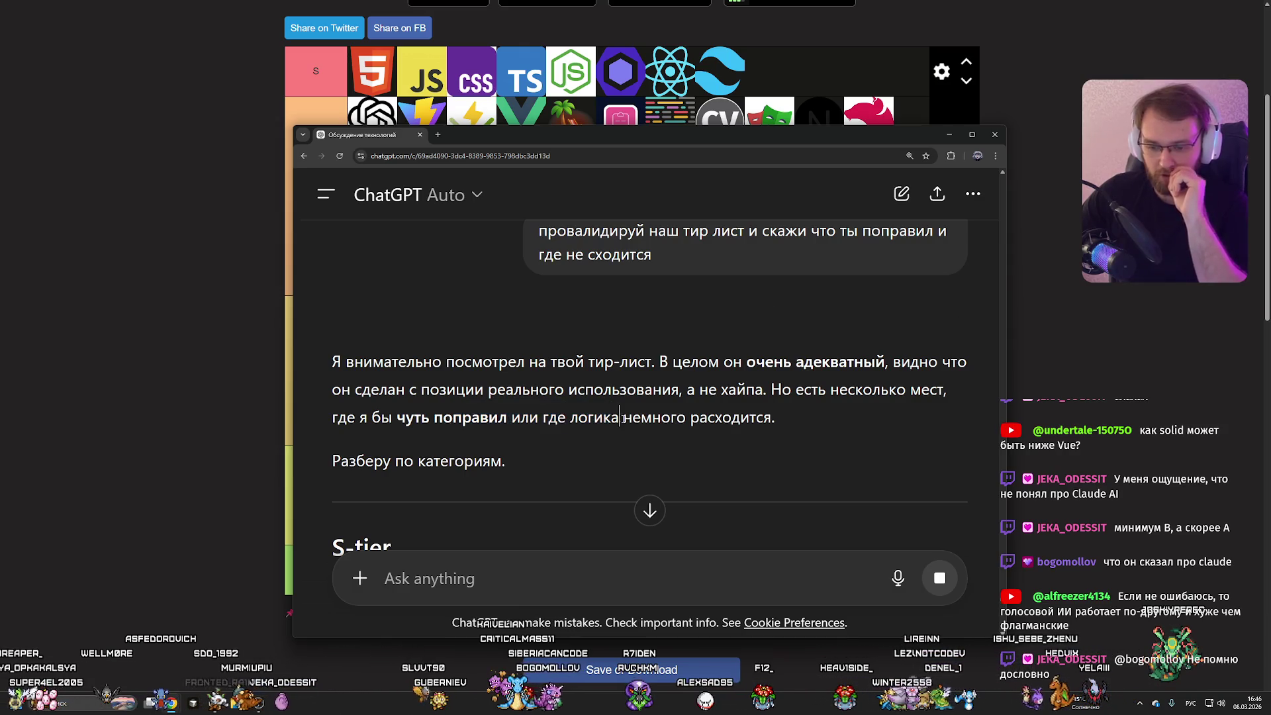
scroll(556, 358, down, 4)
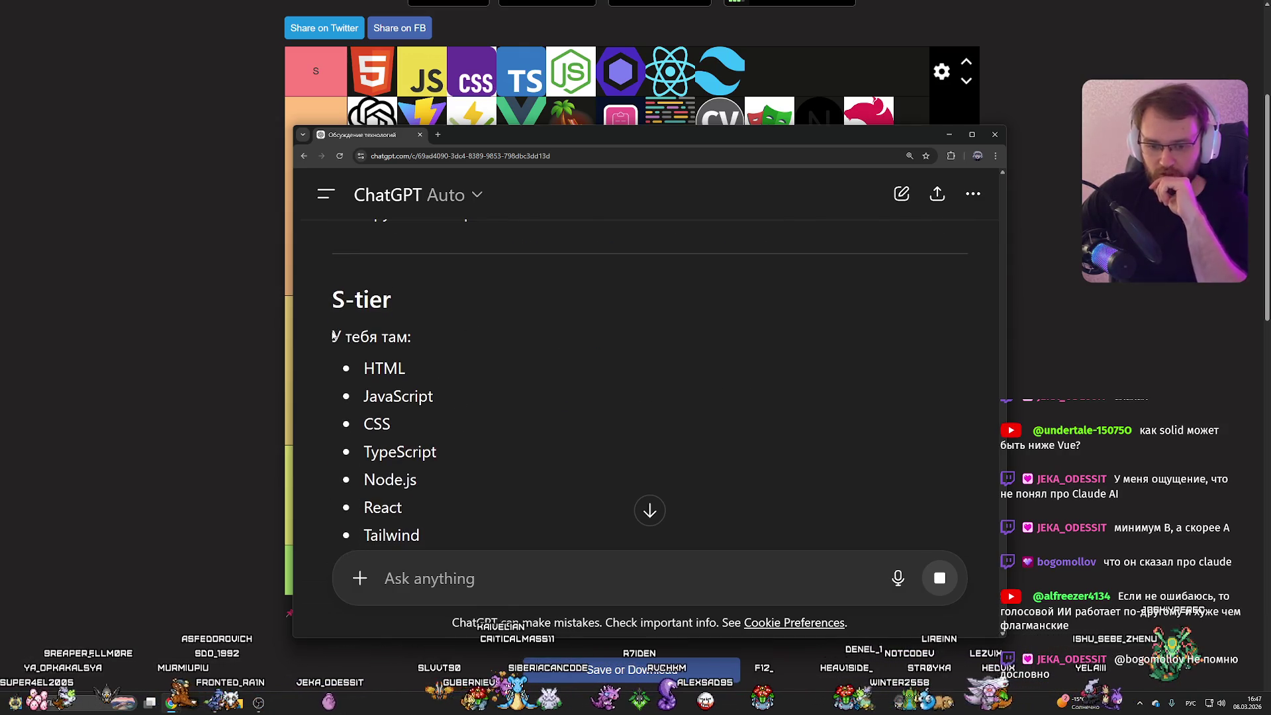
scroll(392, 370, down, 4)
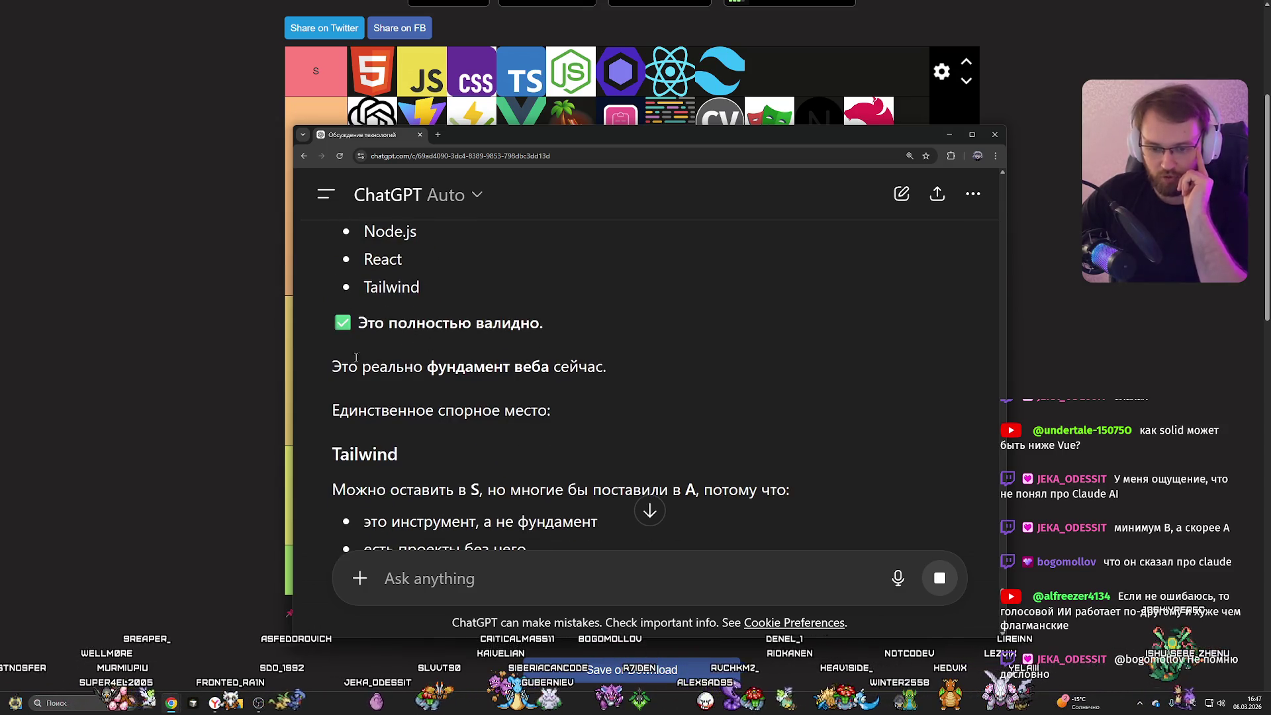
Highlight key review lines, including «Единственное спорное место» and «бы поставили в А».
drag(333, 366, 607, 366)
click(607, 366)
drag(332, 413, 550, 407)
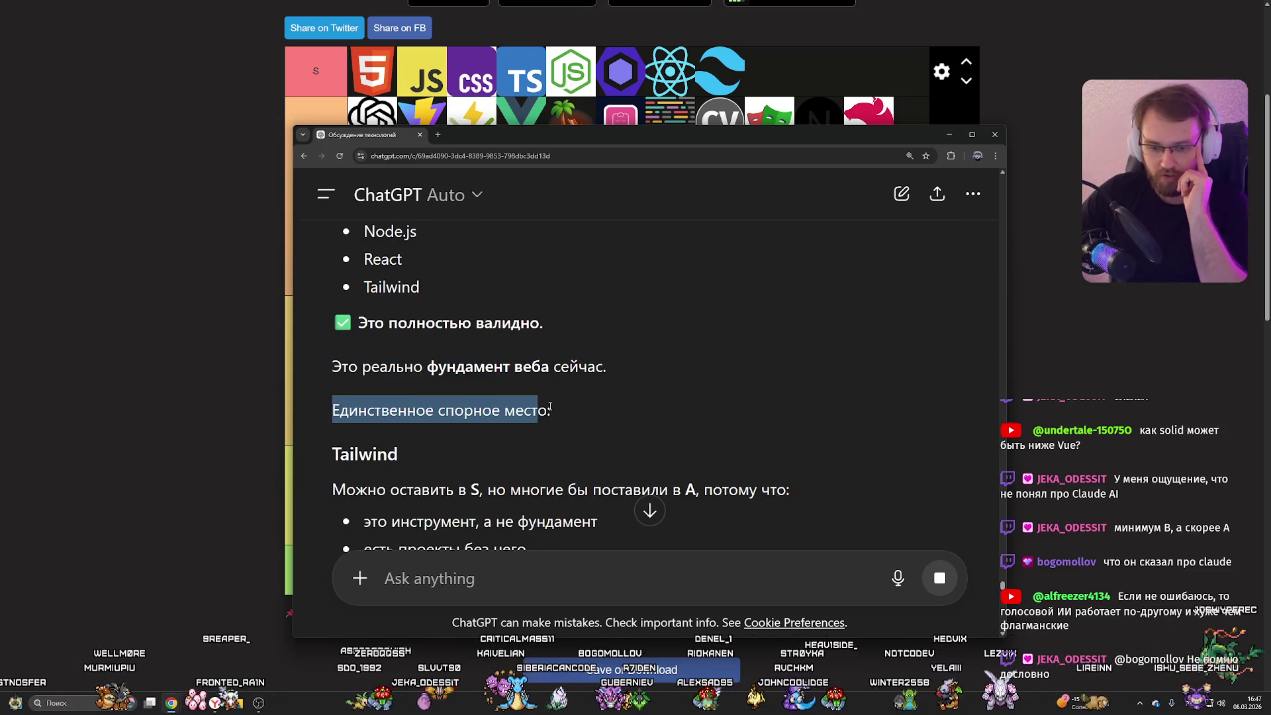
click(549, 406)
scroll(530, 397, down, 2)
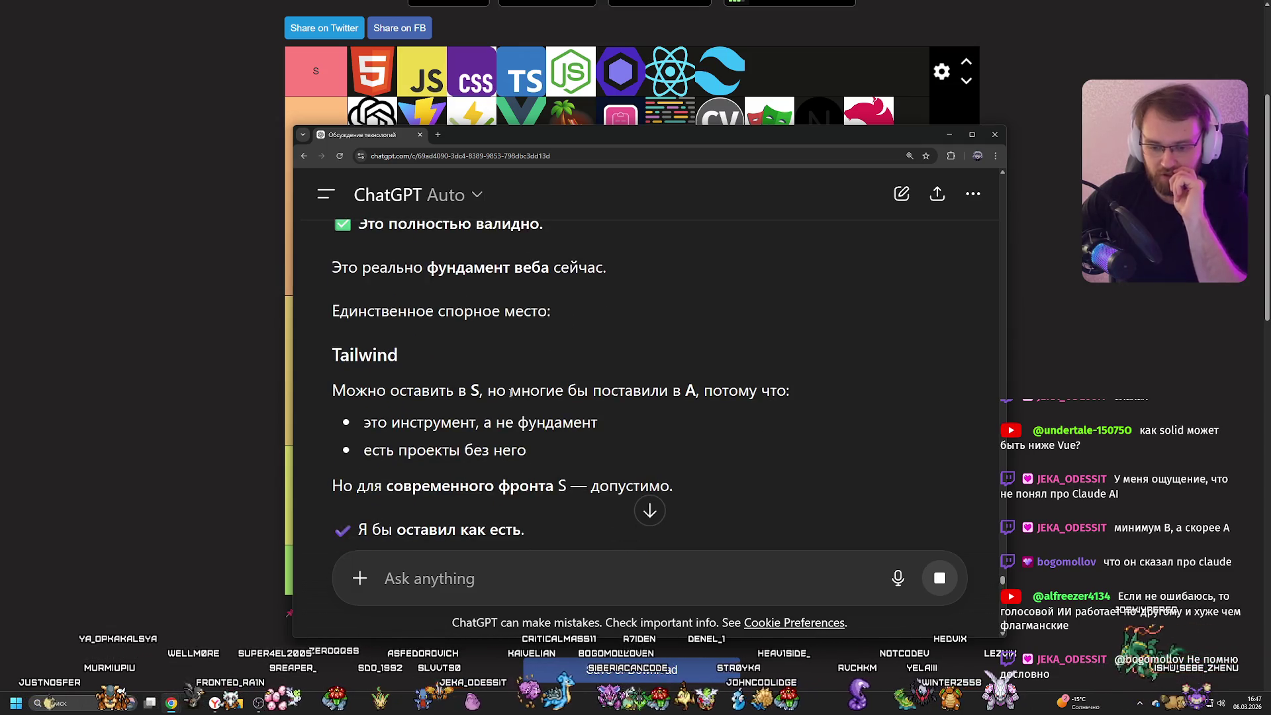
drag(568, 390, 695, 390)
click(738, 390)
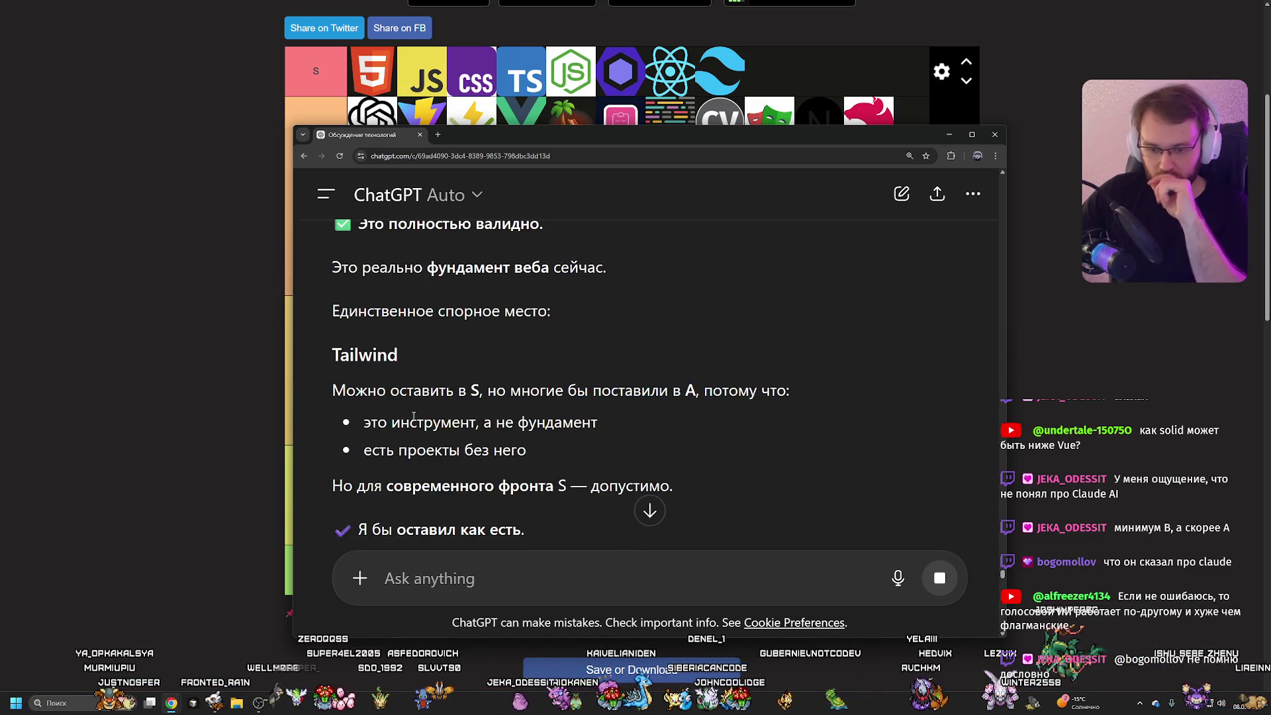
Read on past SWC staying in A to the Cypress-to-B verdict, then switch back to the tier list.
scroll(515, 431, down, 1)
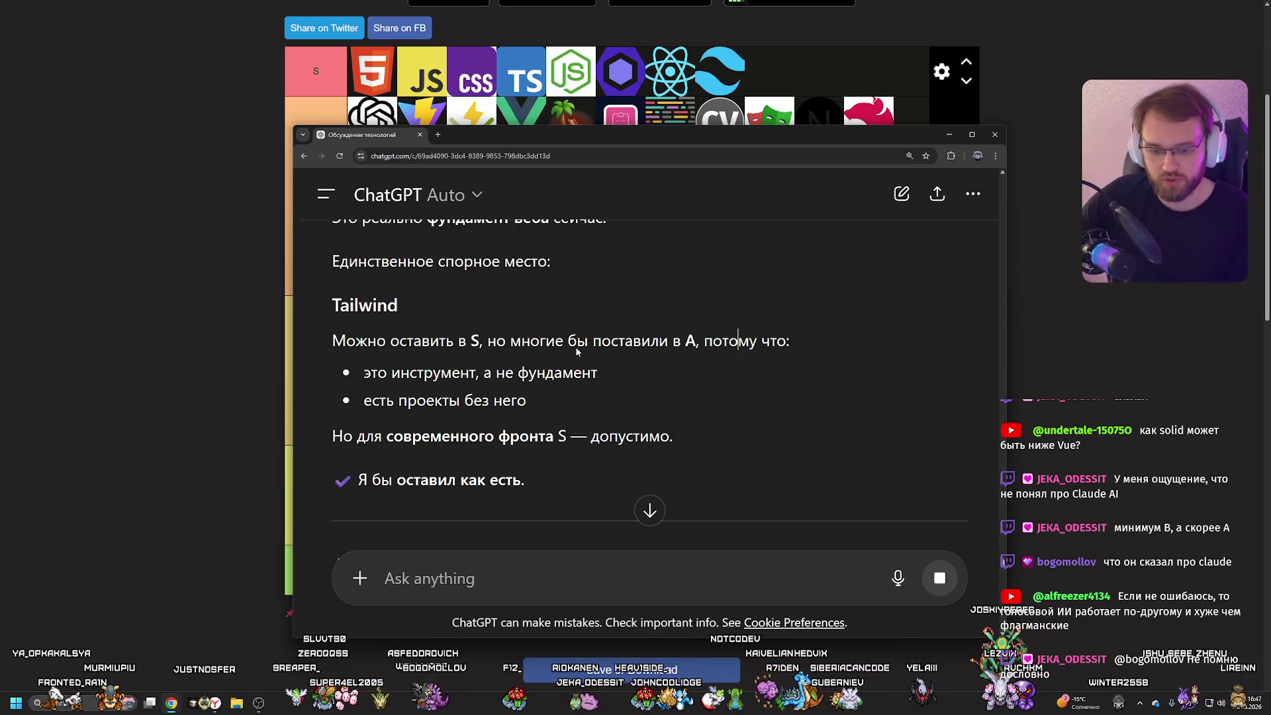
scroll(575, 351, down, 4)
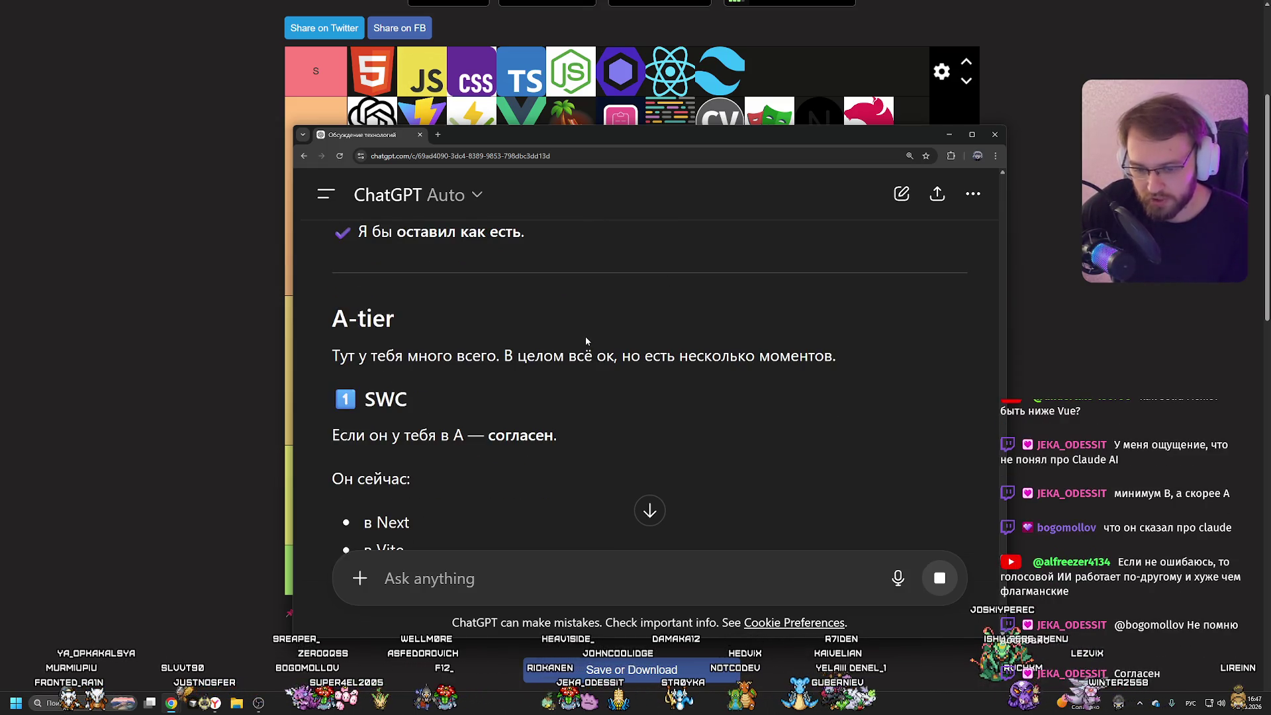
scroll(514, 336, down, 2)
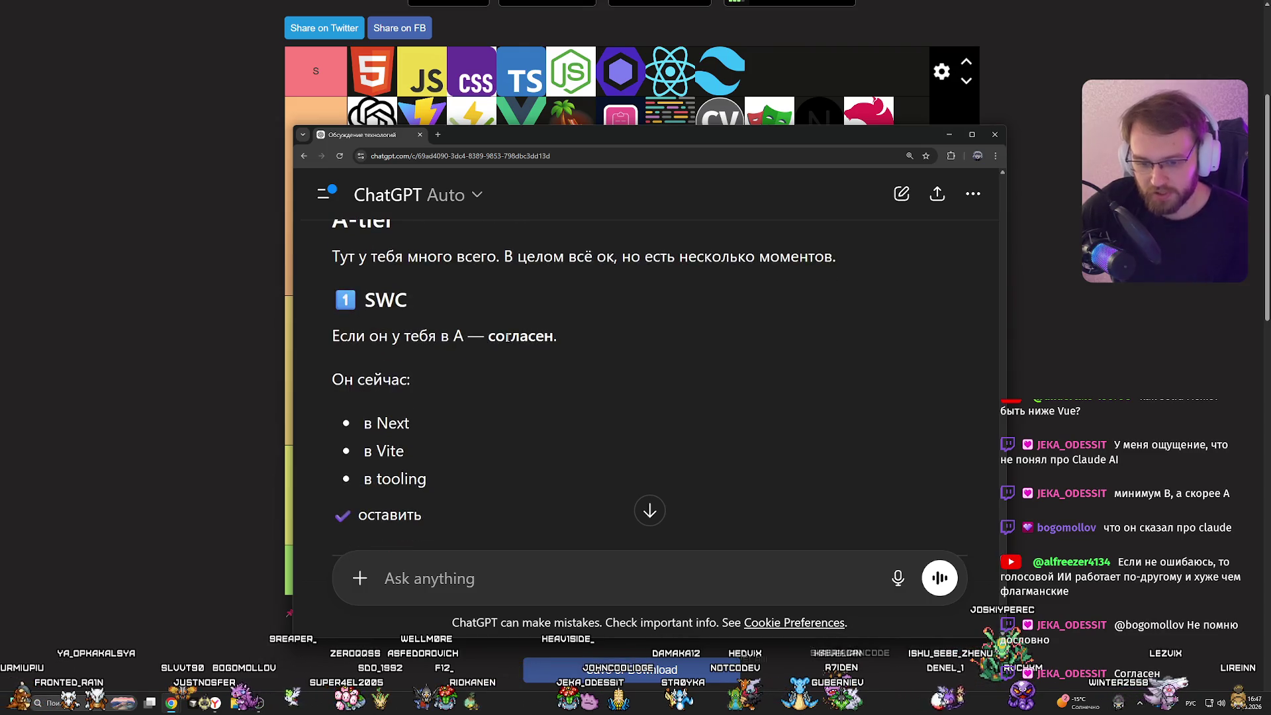
drag(450, 335, 552, 336)
click(567, 339)
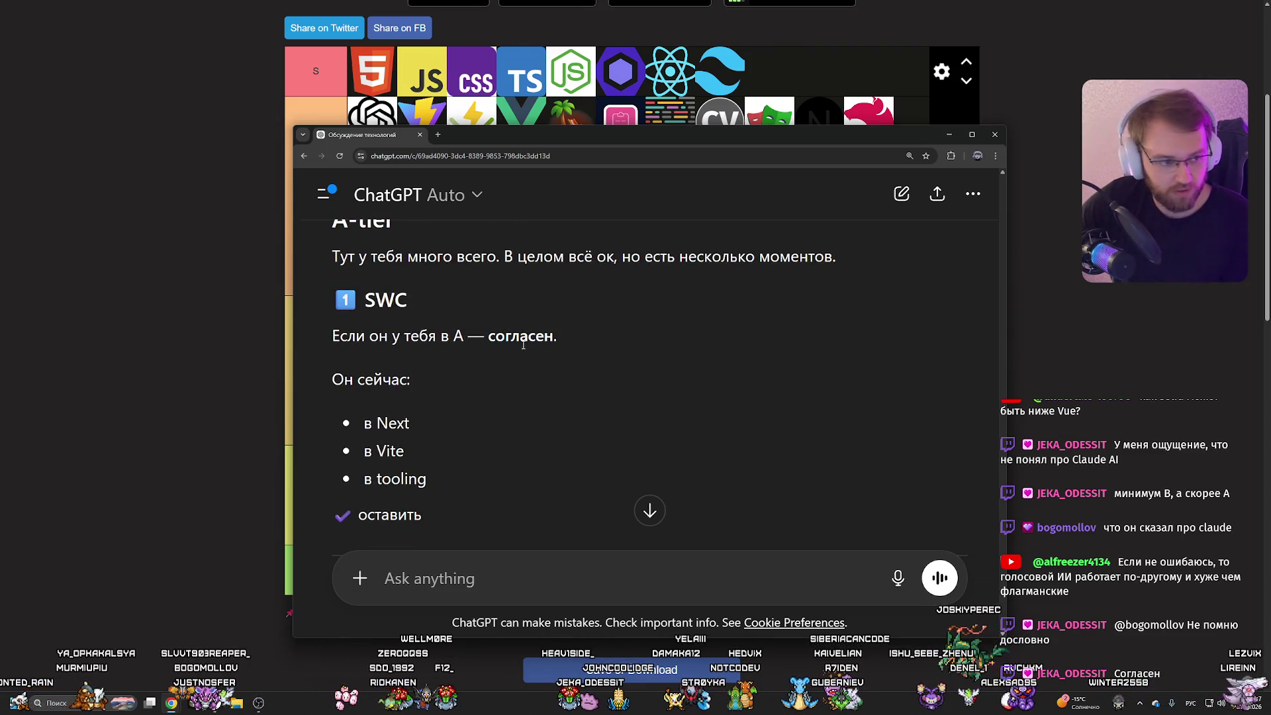
scroll(513, 337, down, 2)
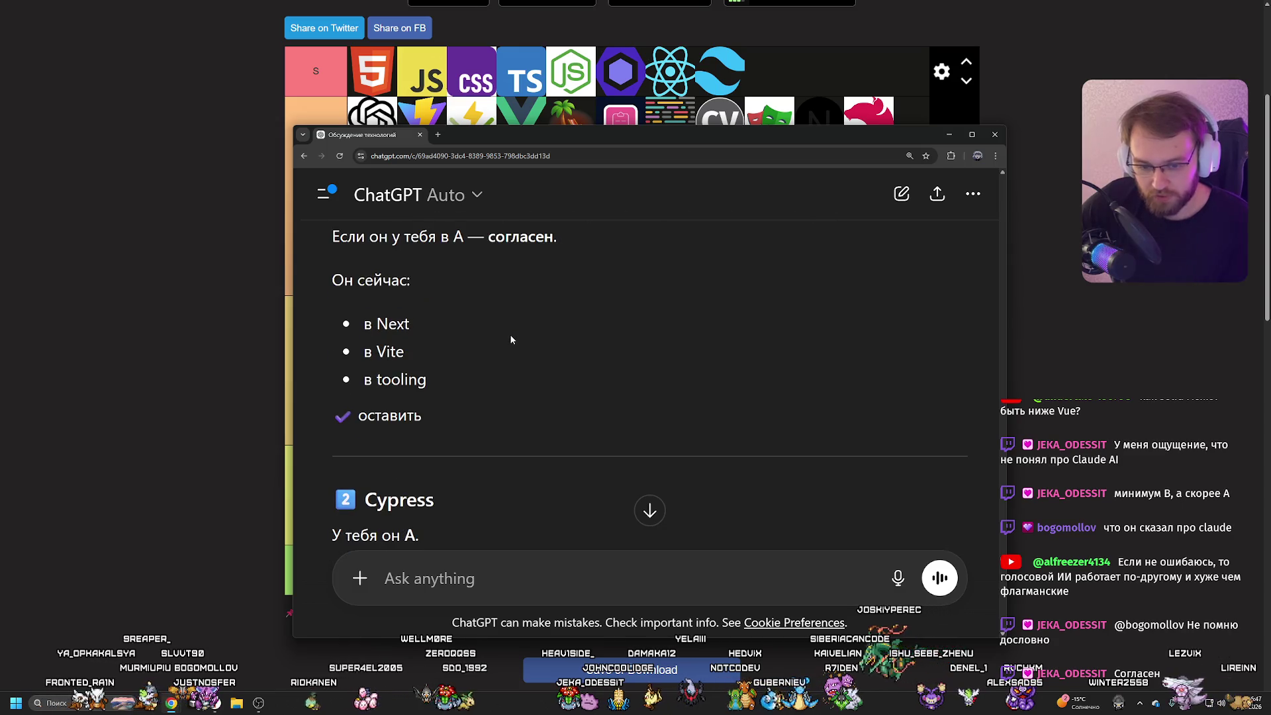
scroll(511, 340, down, 5)
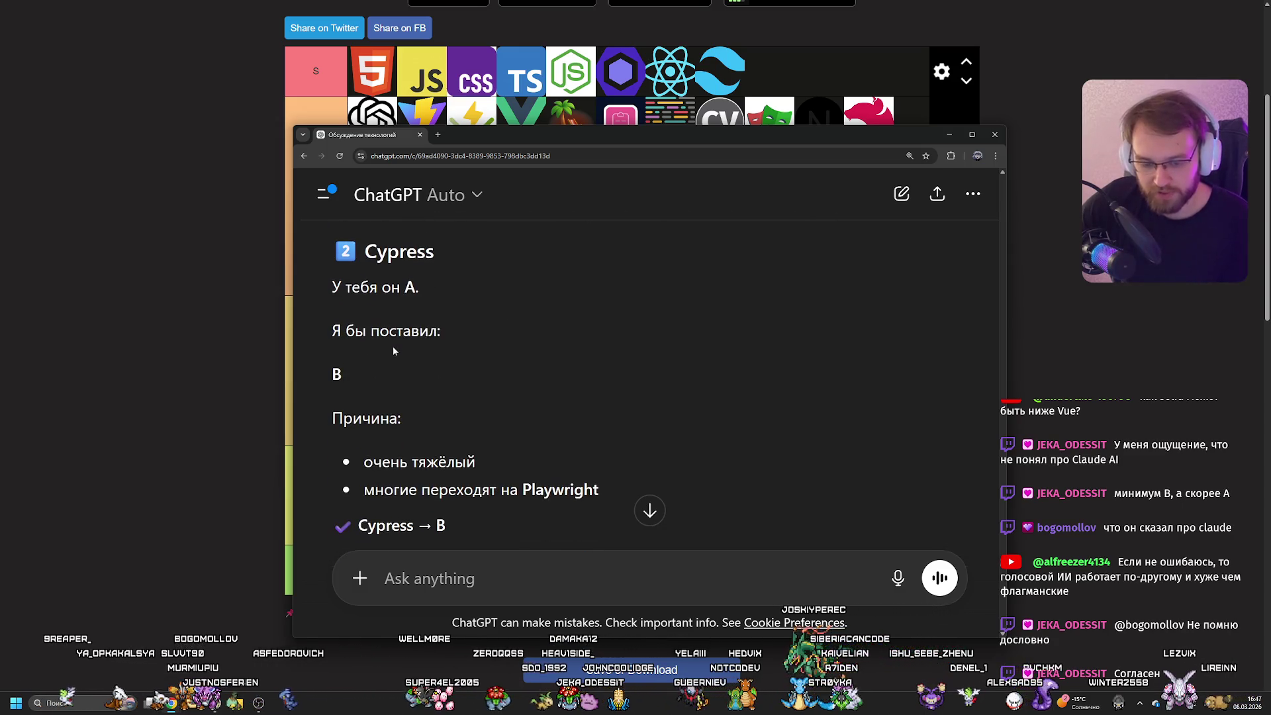
scroll(393, 351, up, 5)
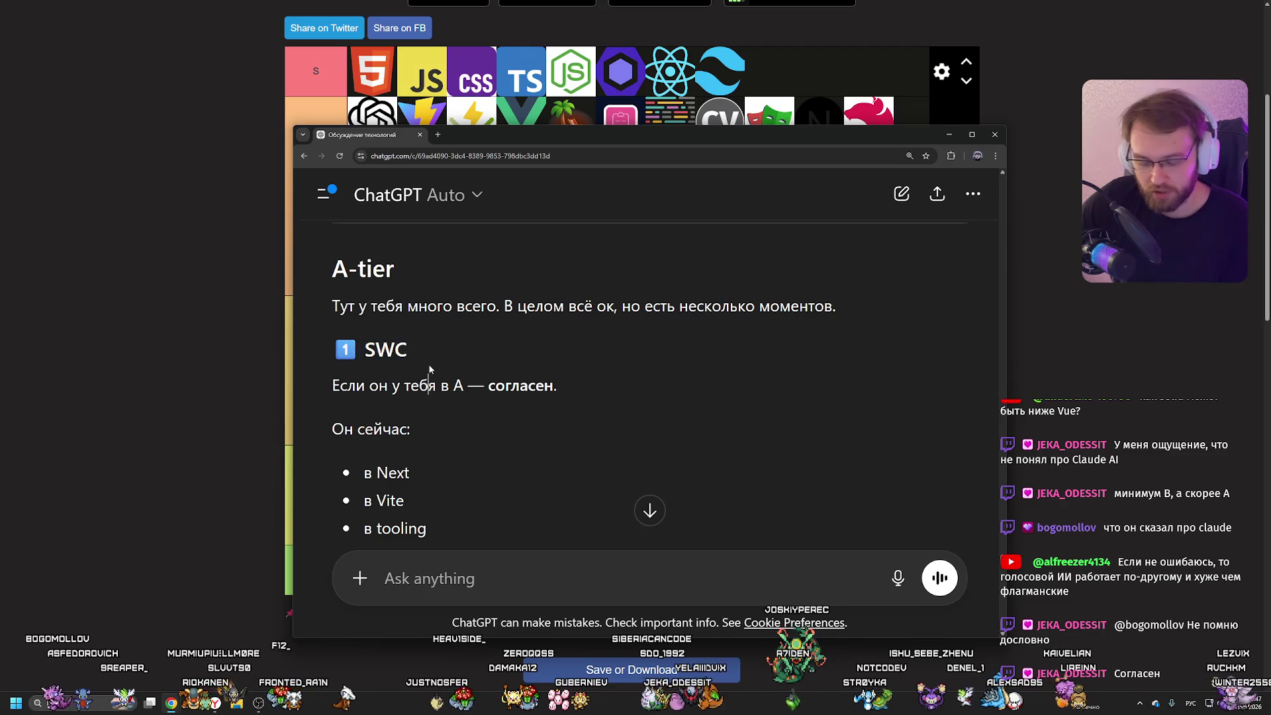
scroll(429, 362, down, 5)
key(alt+Tab)
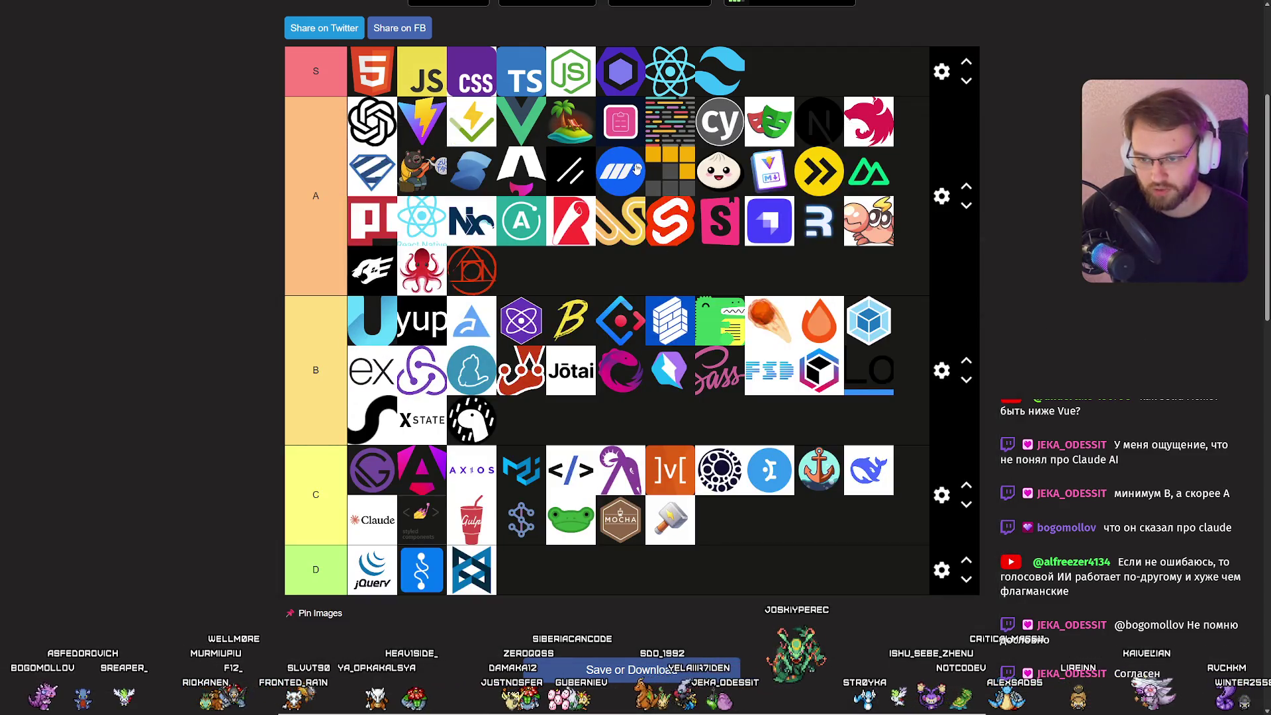
Move the Cypress logo from tier A into B and return to ChatGPT's review.
mouse_move(720, 121)
mouse_down()
mouse_move(549, 294)
mouse_move(611, 421)
mouse_move(596, 424)
mouse_up()
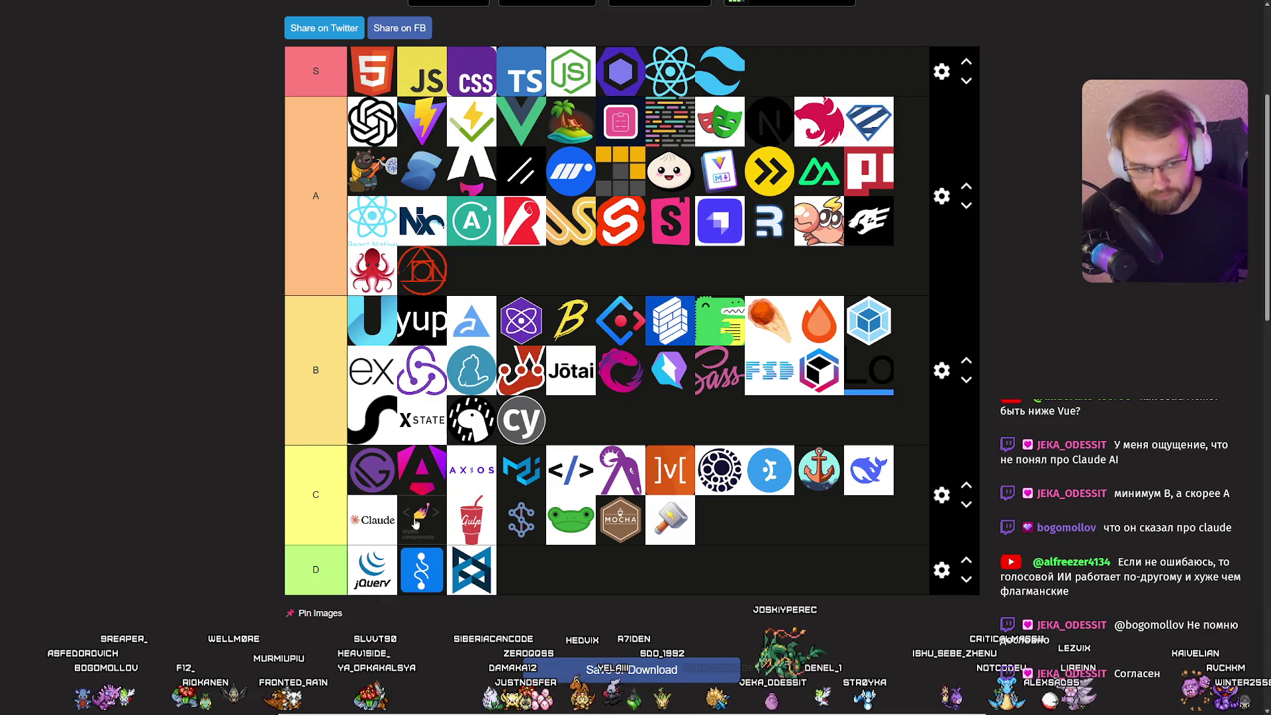
key(F11)
click(278, 623)
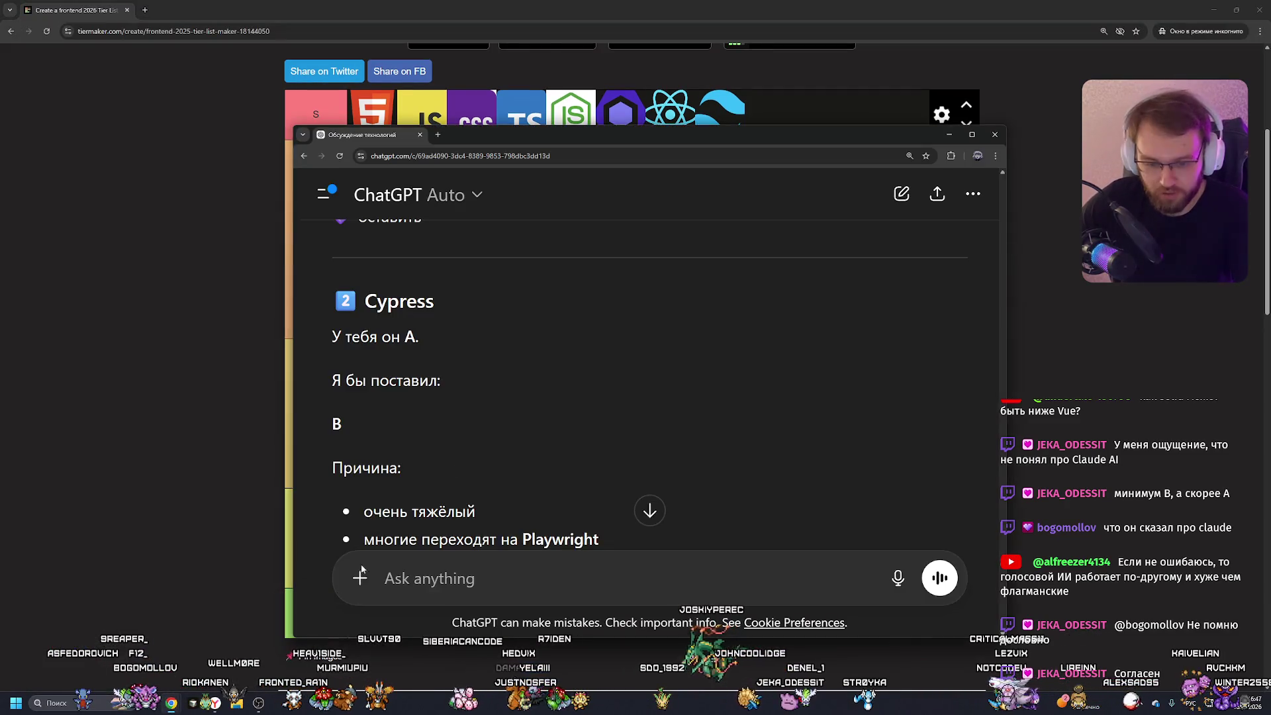
scroll(557, 363, down, 2)
scroll(559, 361, up, 1)
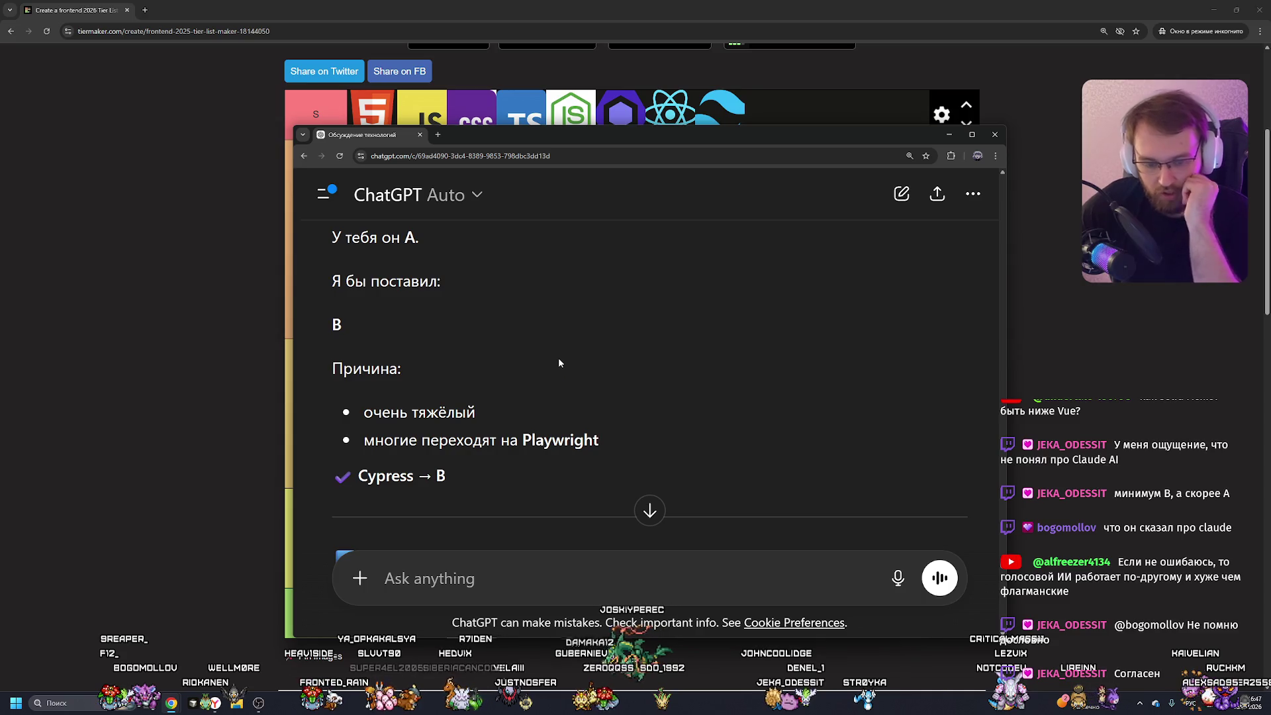
scroll(559, 357, down, 2)
scroll(560, 357, down, 3)
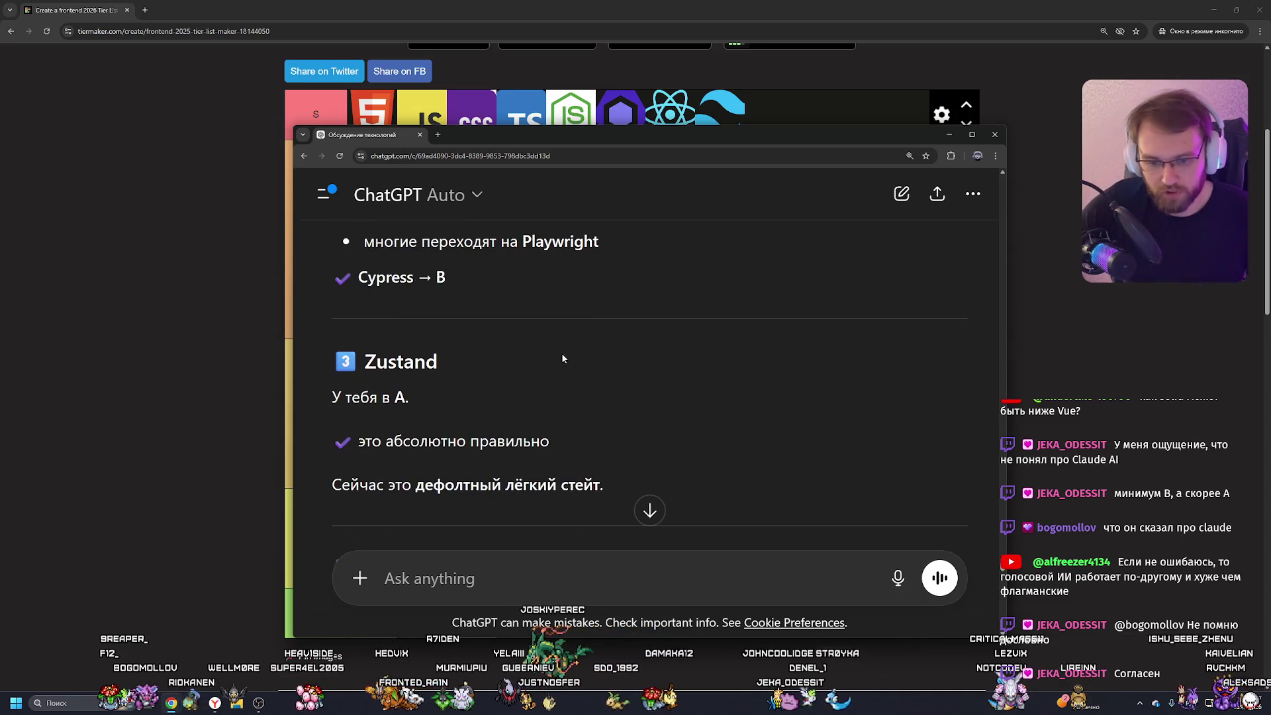
Read further through the review, highlighting the «А — корректно» line.
scroll(562, 342, down, 8)
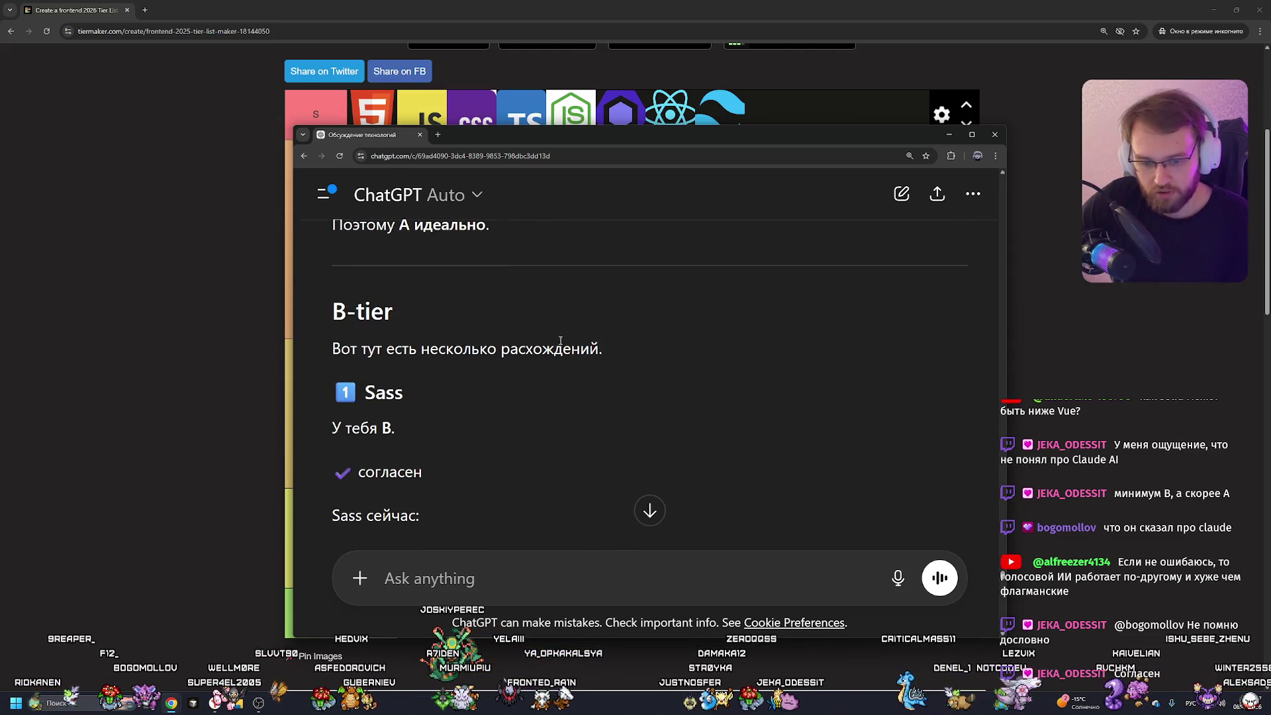
scroll(558, 340, up, 3)
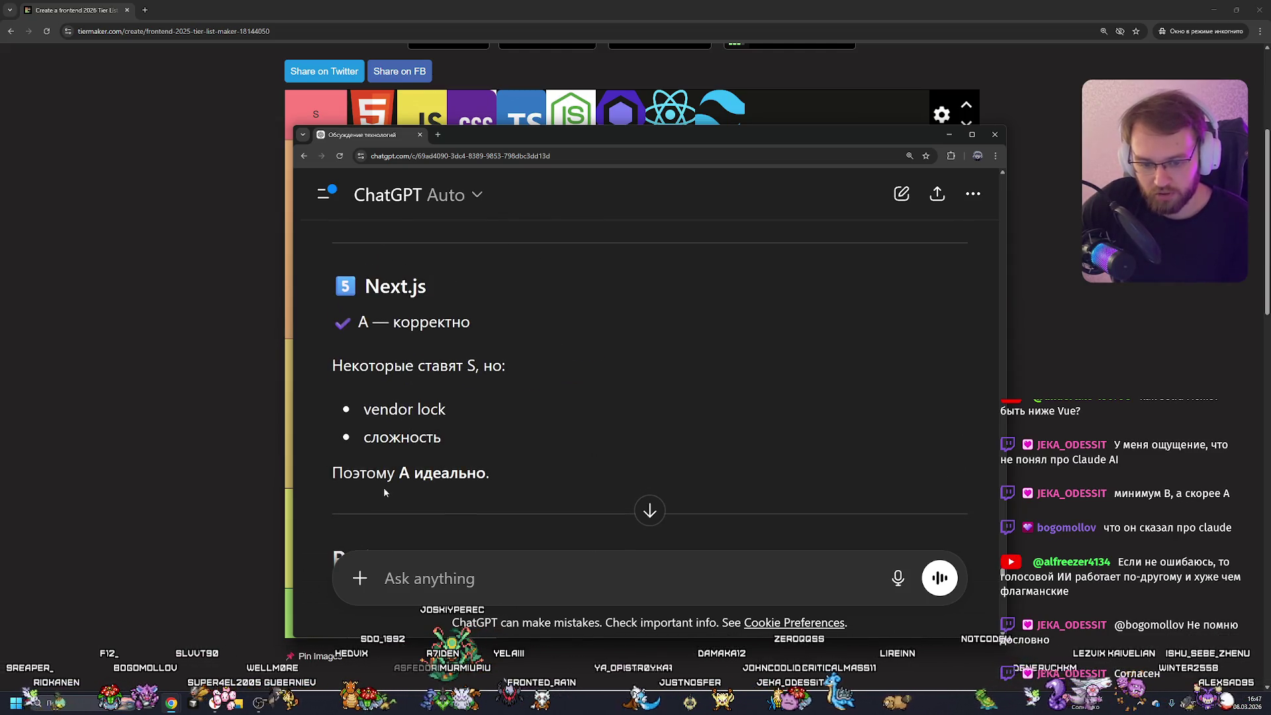
scroll(406, 467, up, 4)
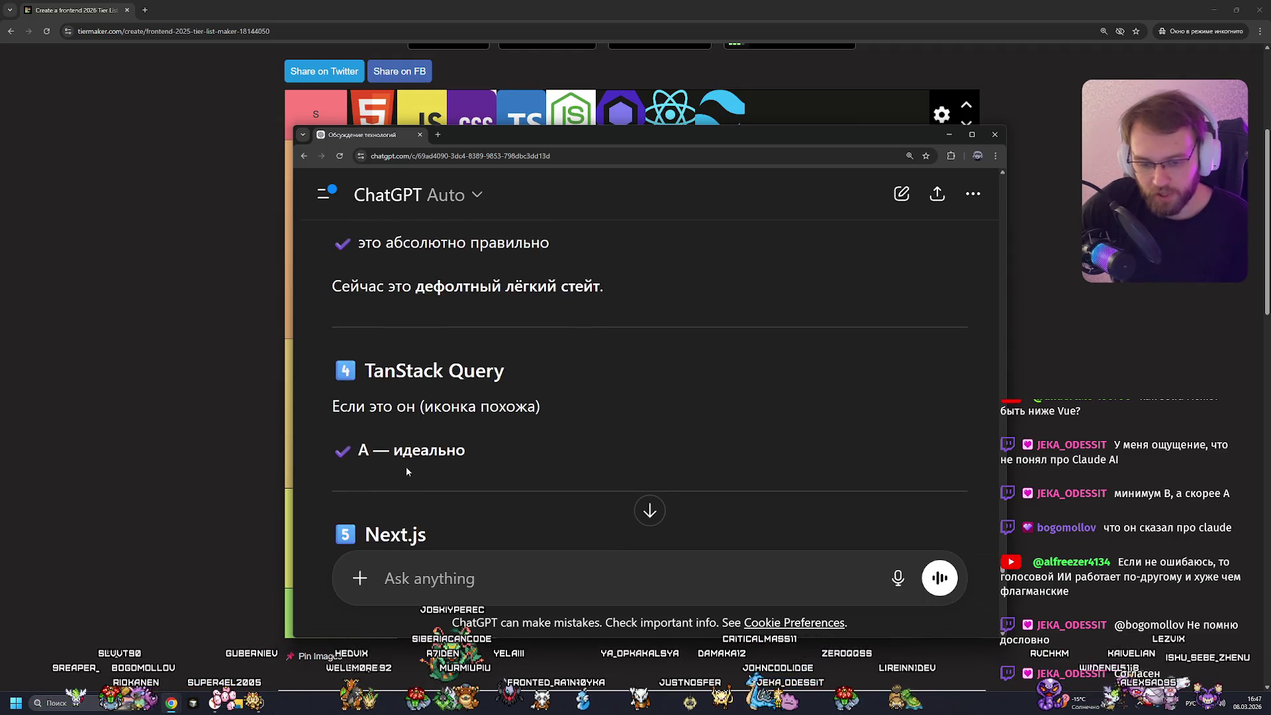
scroll(521, 403, down, 4)
drag(341, 301, 477, 323)
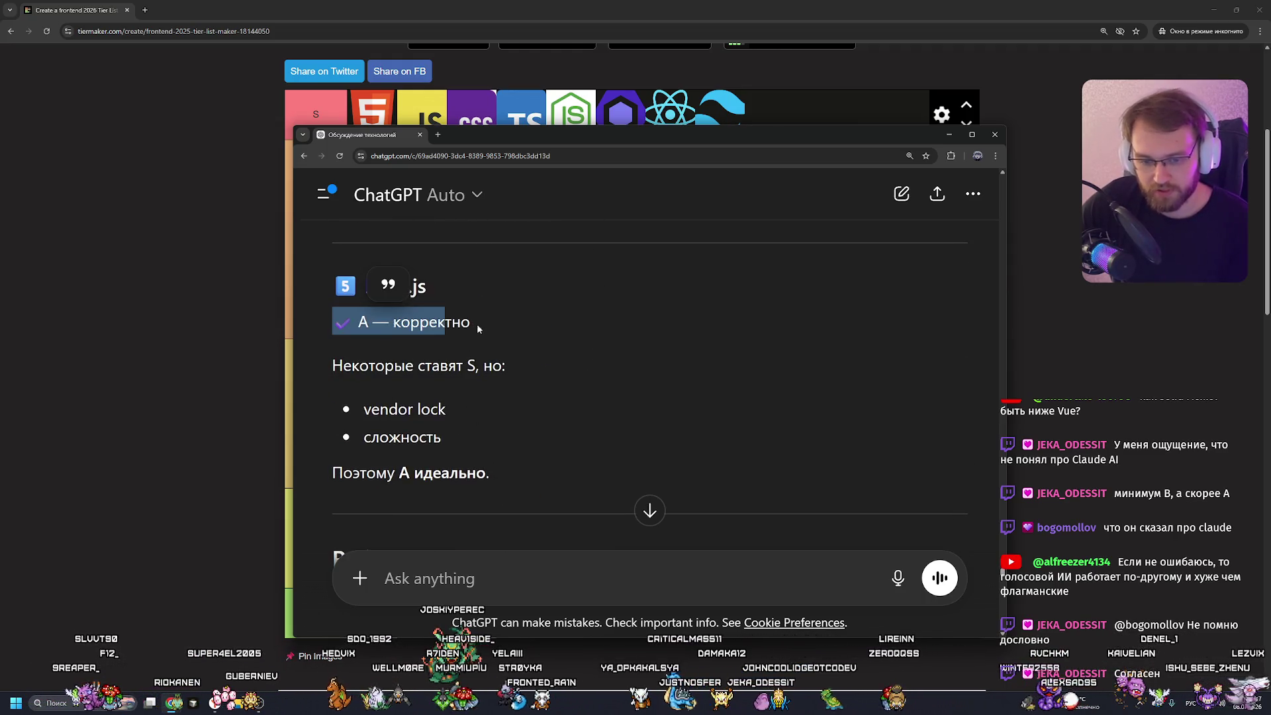
scroll(487, 350, down, 4)
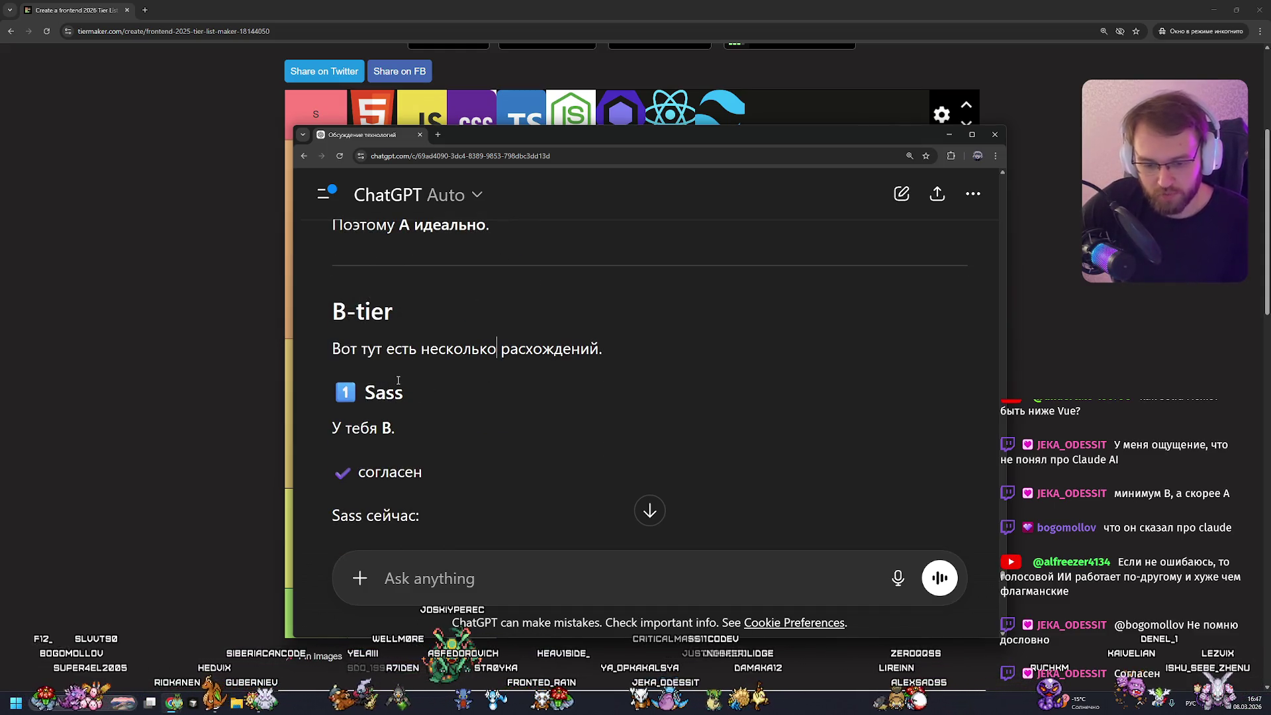
scroll(395, 379, down, 3)
scroll(398, 384, down, 1)
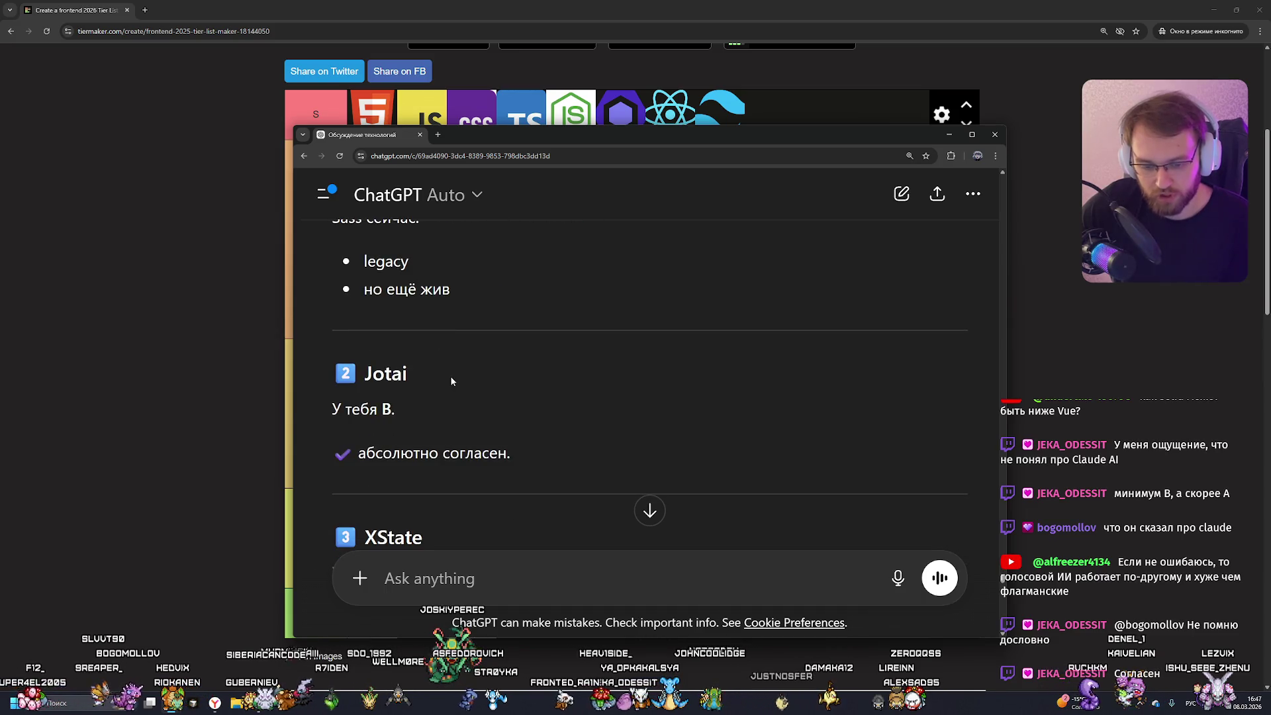
scroll(450, 379, down, 3)
scroll(424, 369, down, 3)
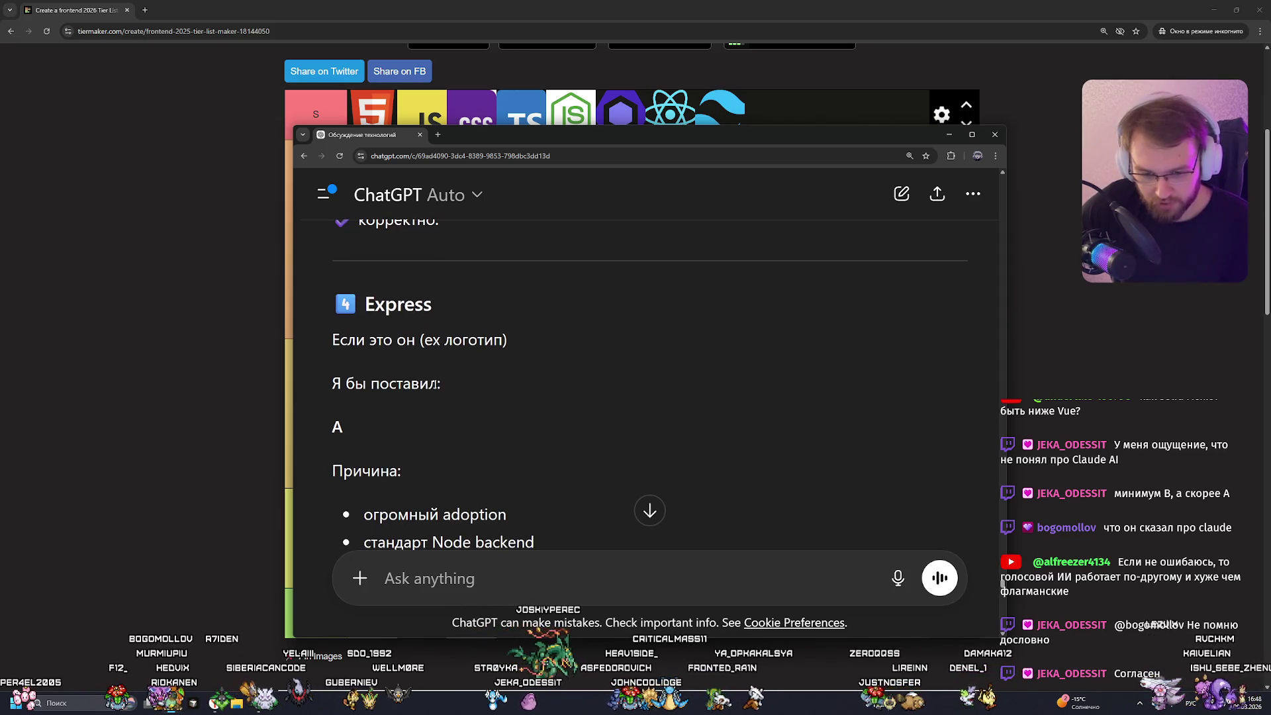
scroll(553, 380, down, 1)
Move the Express 'ex' logo from B to the end of tier A, then reopen the review.
click(948, 134)
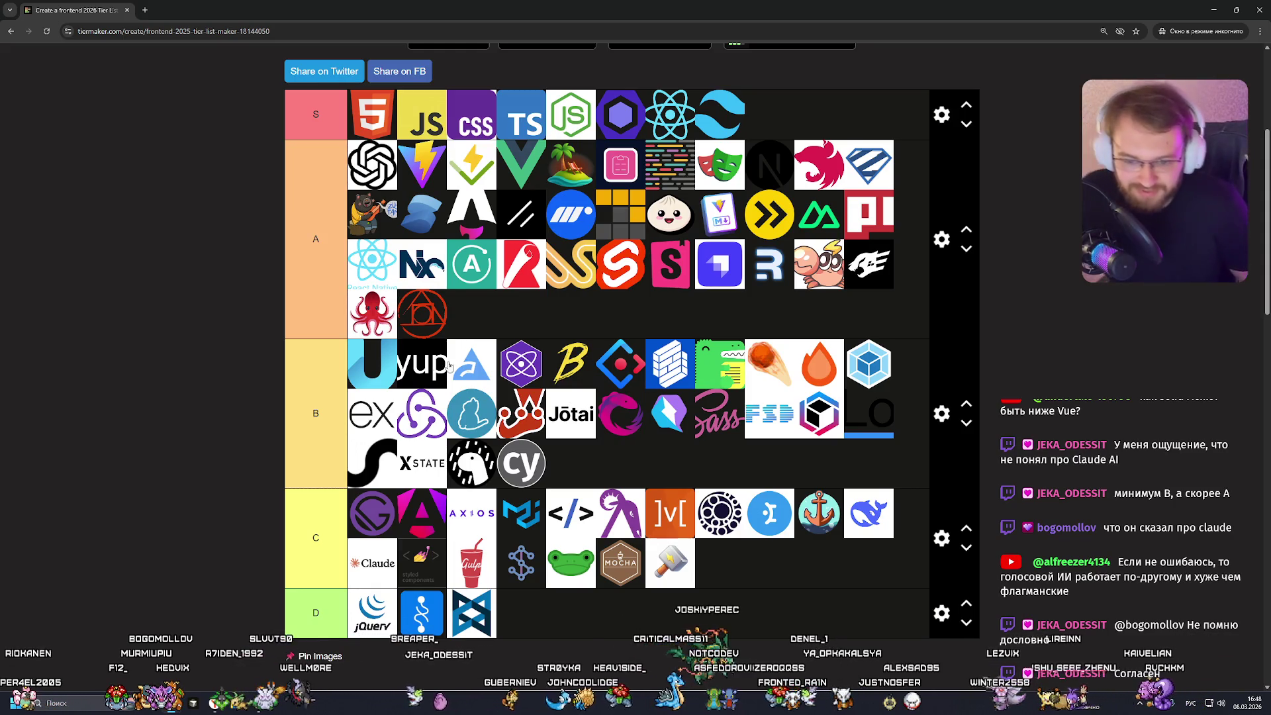
mouse_move(373, 430)
mouse_down()
mouse_move(520, 292)
mouse_move(528, 323)
mouse_up()
mouse_move(186, 702)
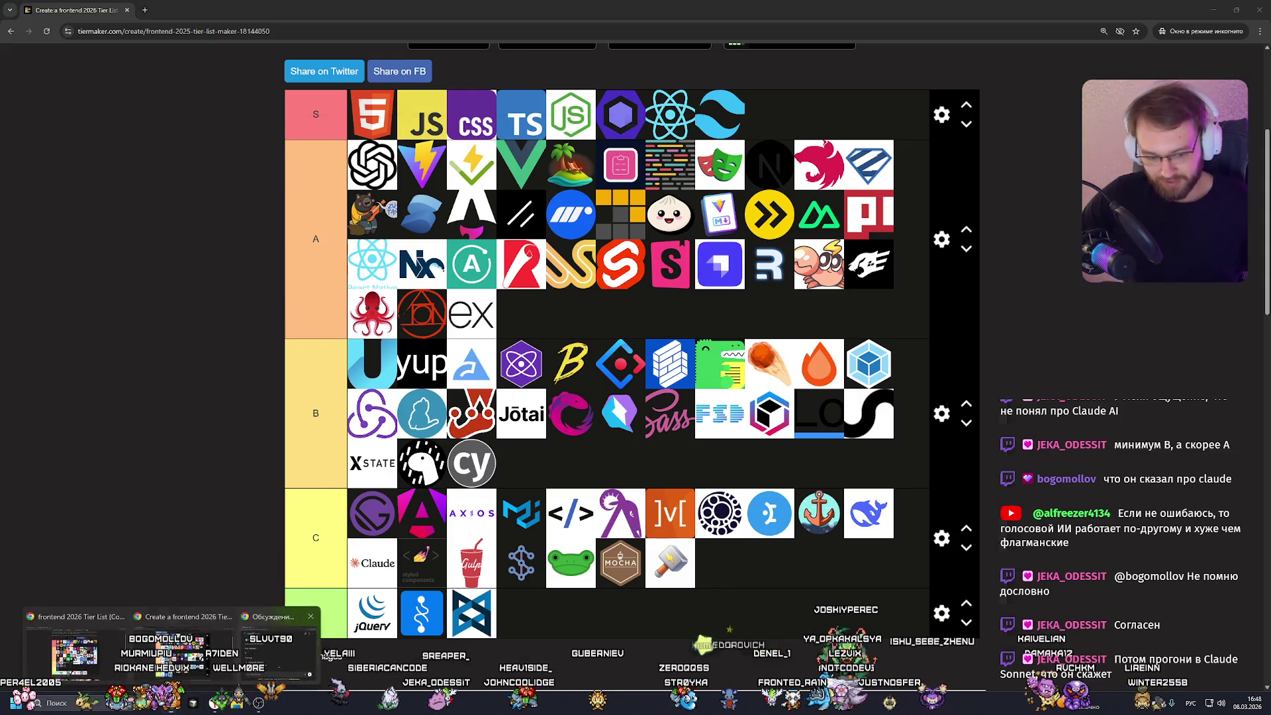
click(199, 612)
scroll(550, 407, down, 4)
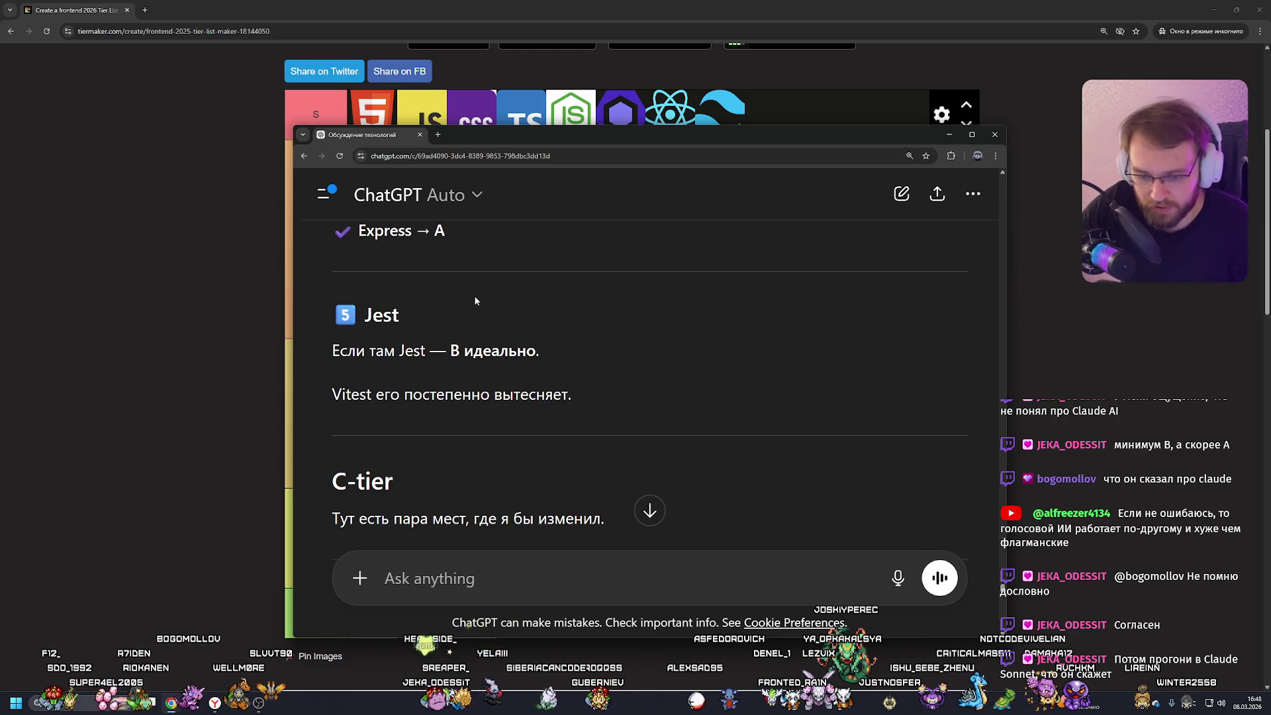
scroll(474, 300, down, 4)
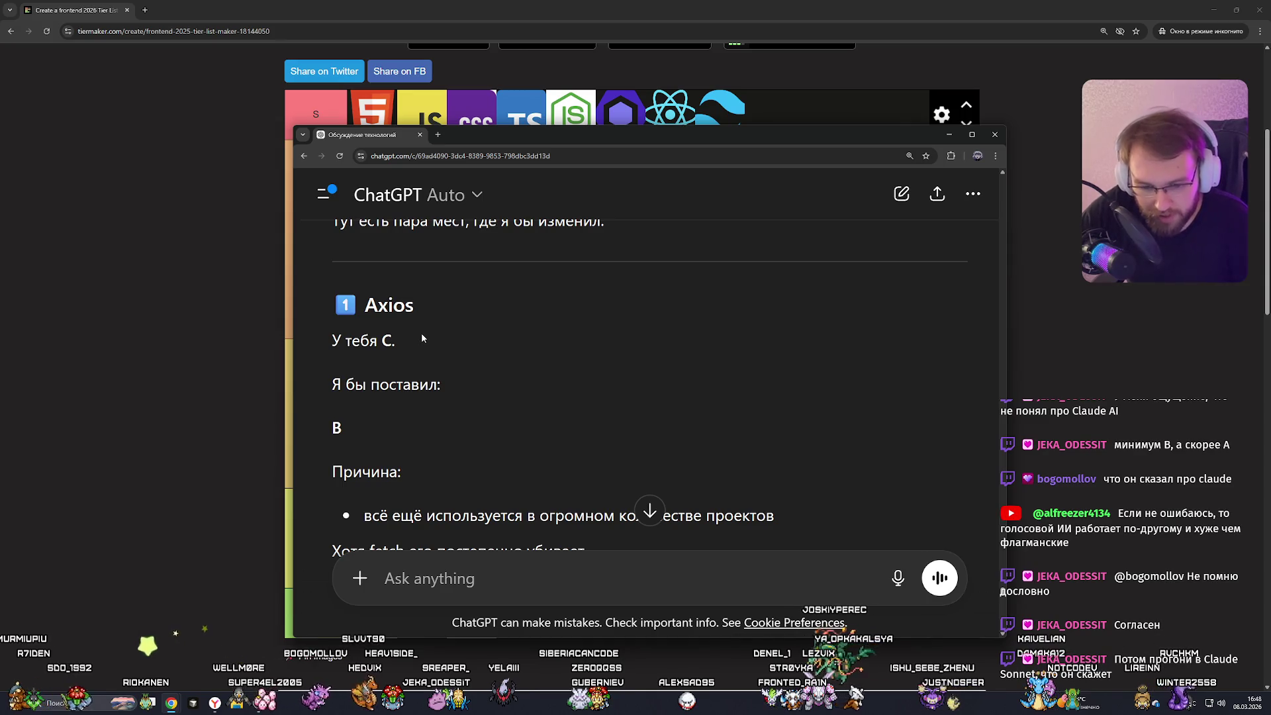
Move the Axios card from tier C into B after Cypress.
click(1129, 369)
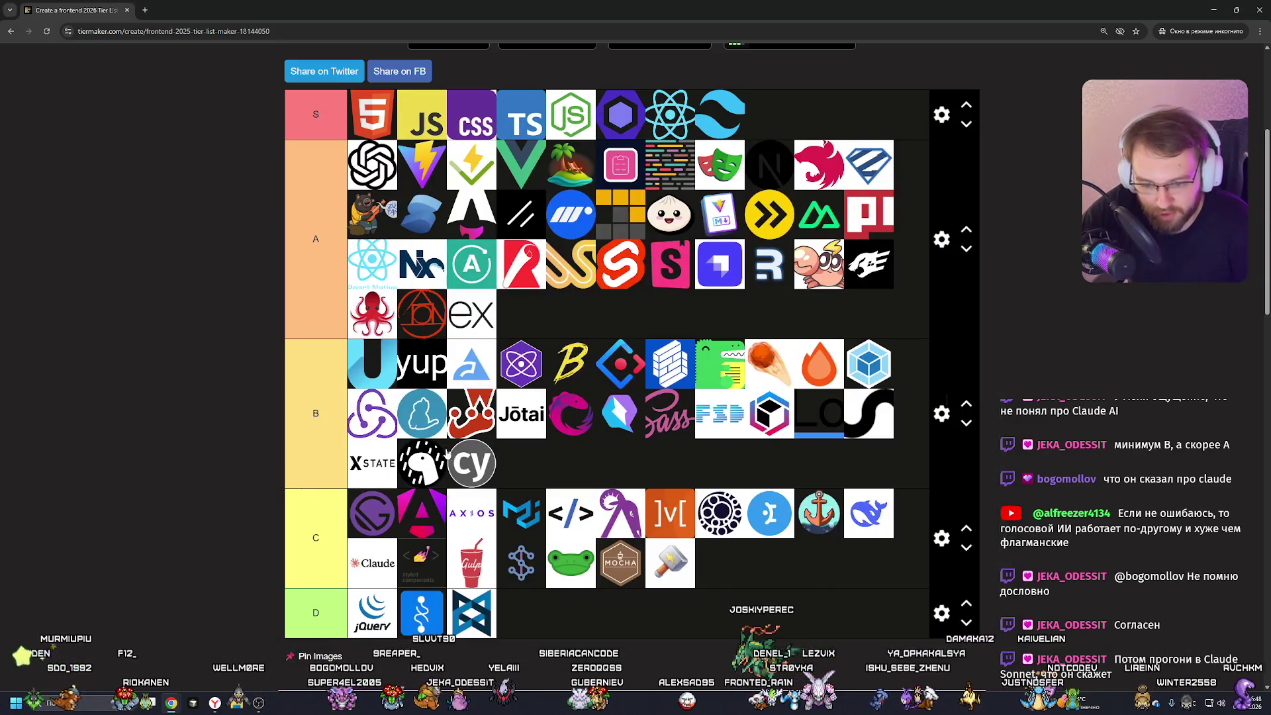
drag(470, 503, 518, 461)
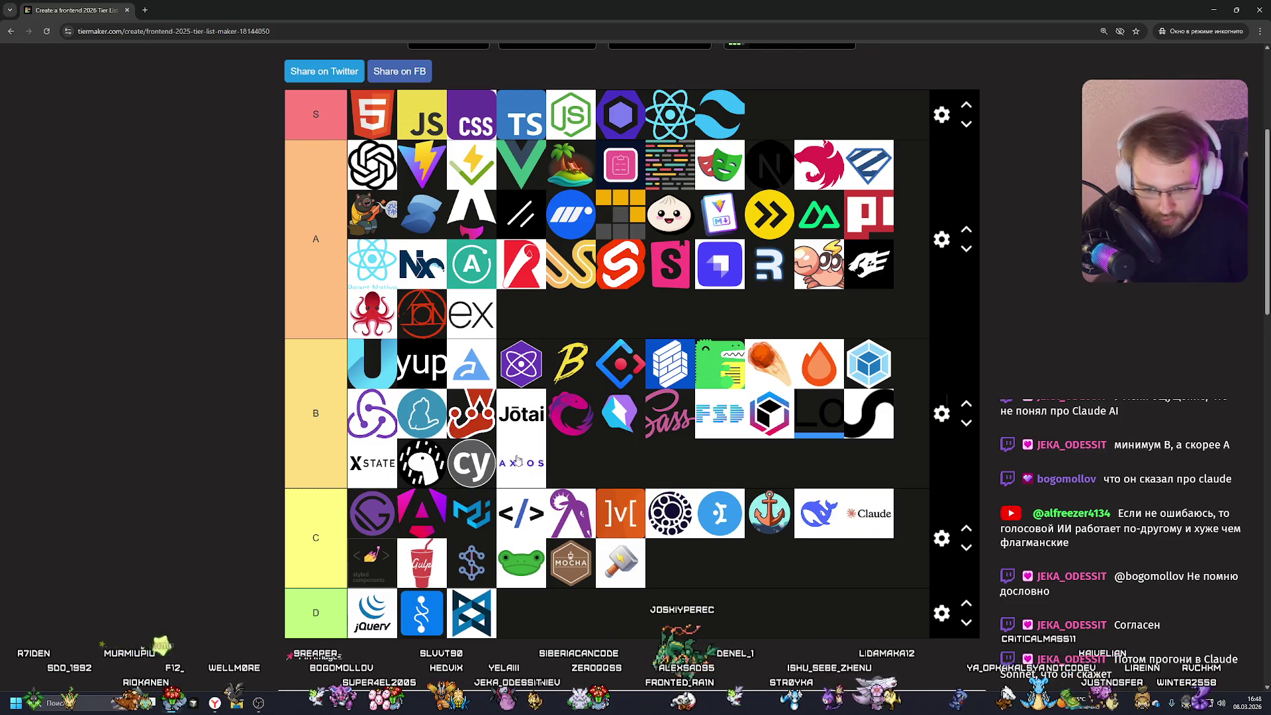
click(278, 653)
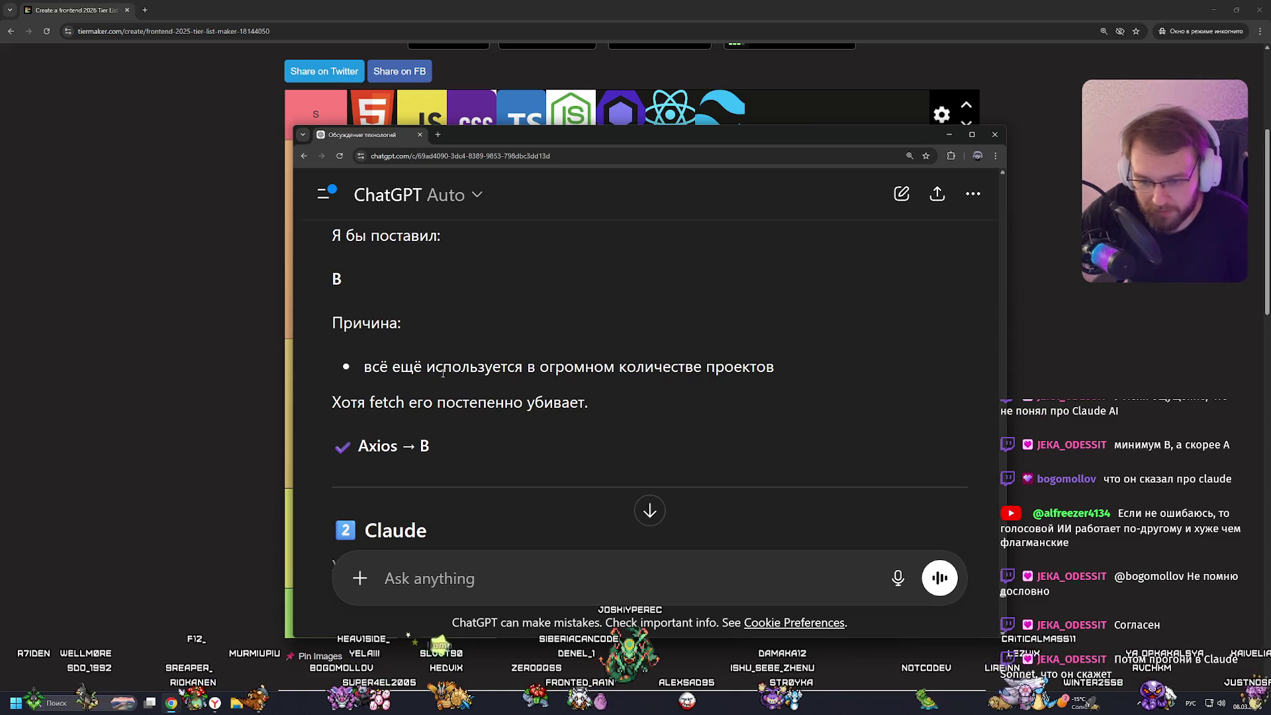
scroll(391, 347, down, 4)
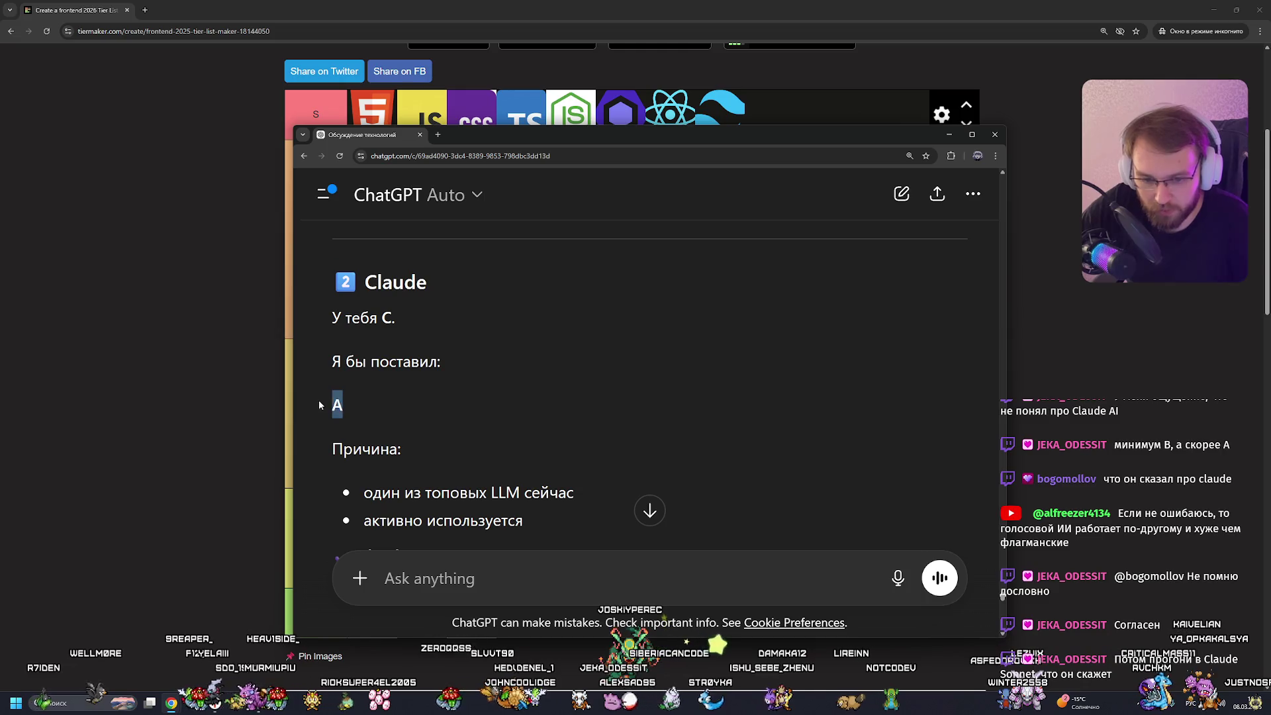
Raise Claude from tier C to tier A and check the next review note.
key(alt+Tab)
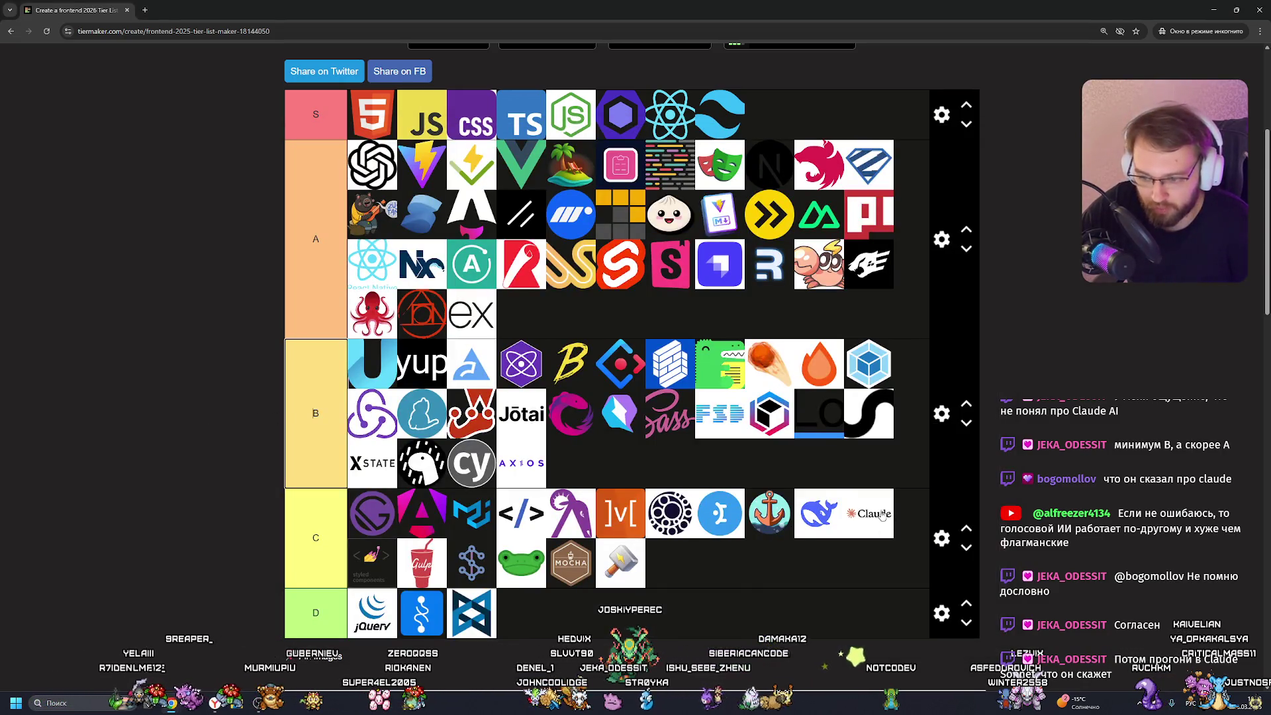
mouse_move(883, 515)
mouse_down()
mouse_move(593, 310)
mouse_move(612, 293)
mouse_up()
mouse_move(174, 701)
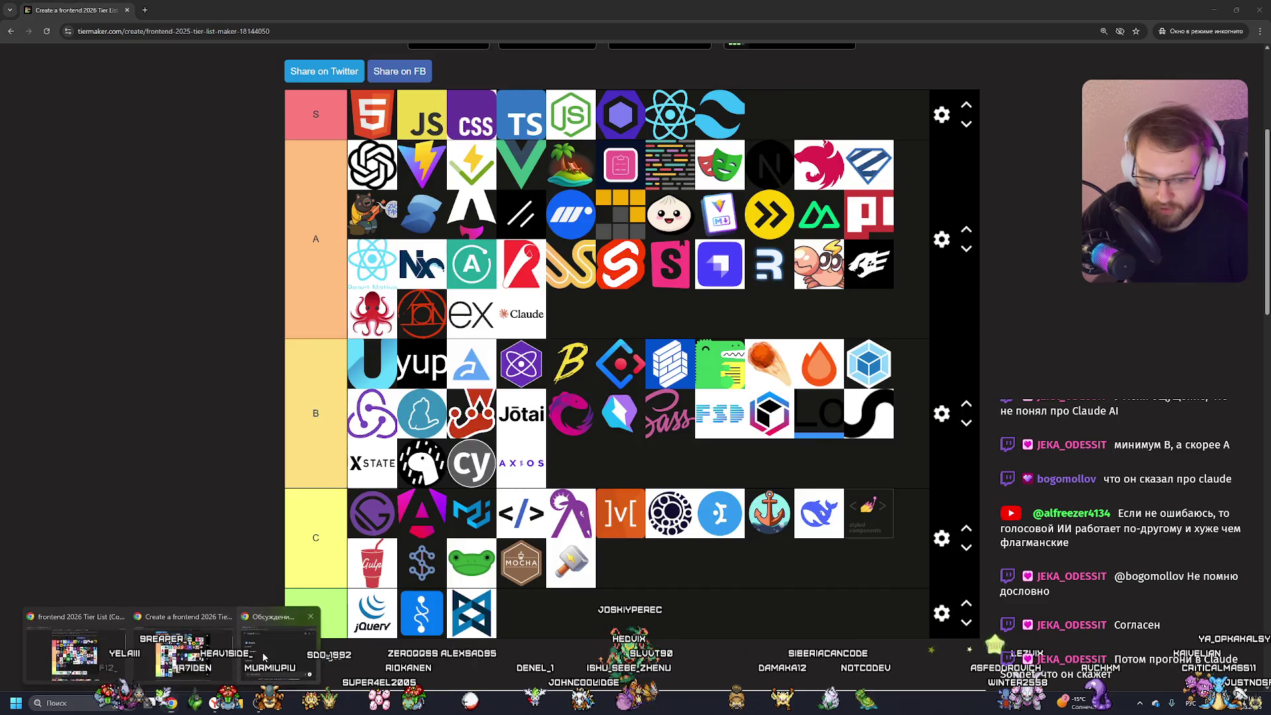
click(282, 616)
scroll(576, 413, down, 4)
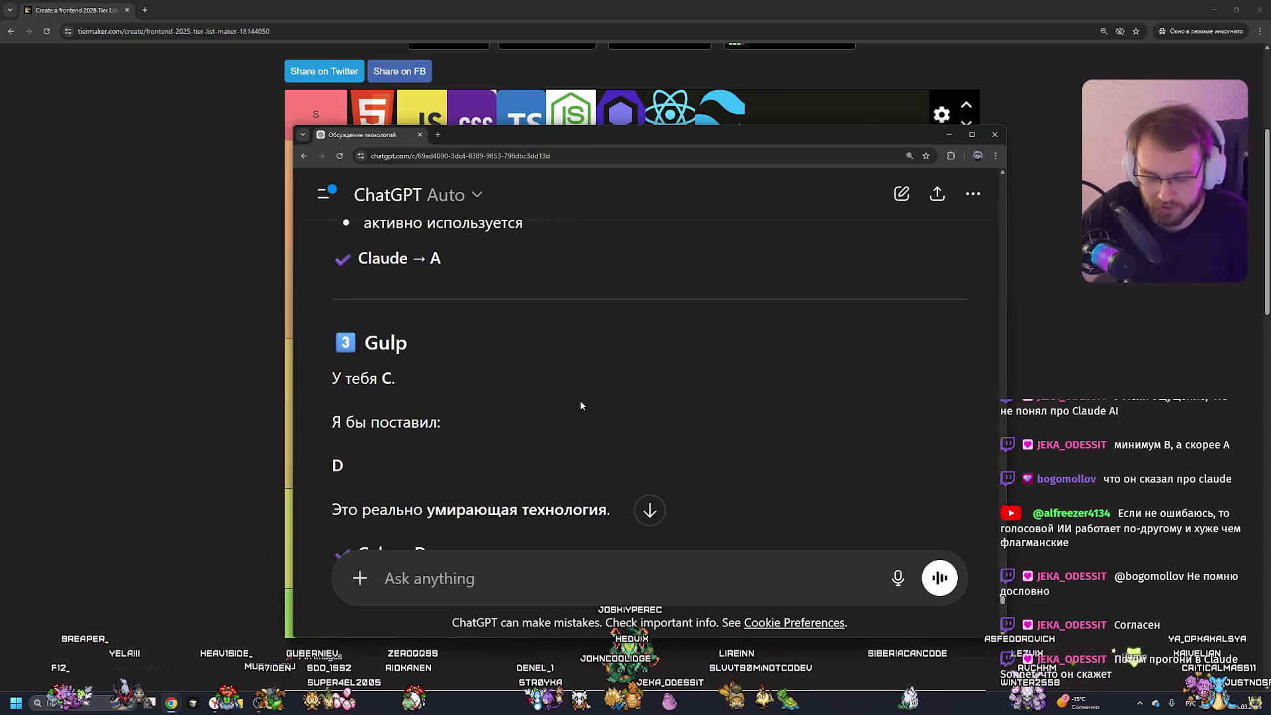
scroll(580, 400, down, 2)
Drop Gulp from tier C into tier D.
click(192, 369)
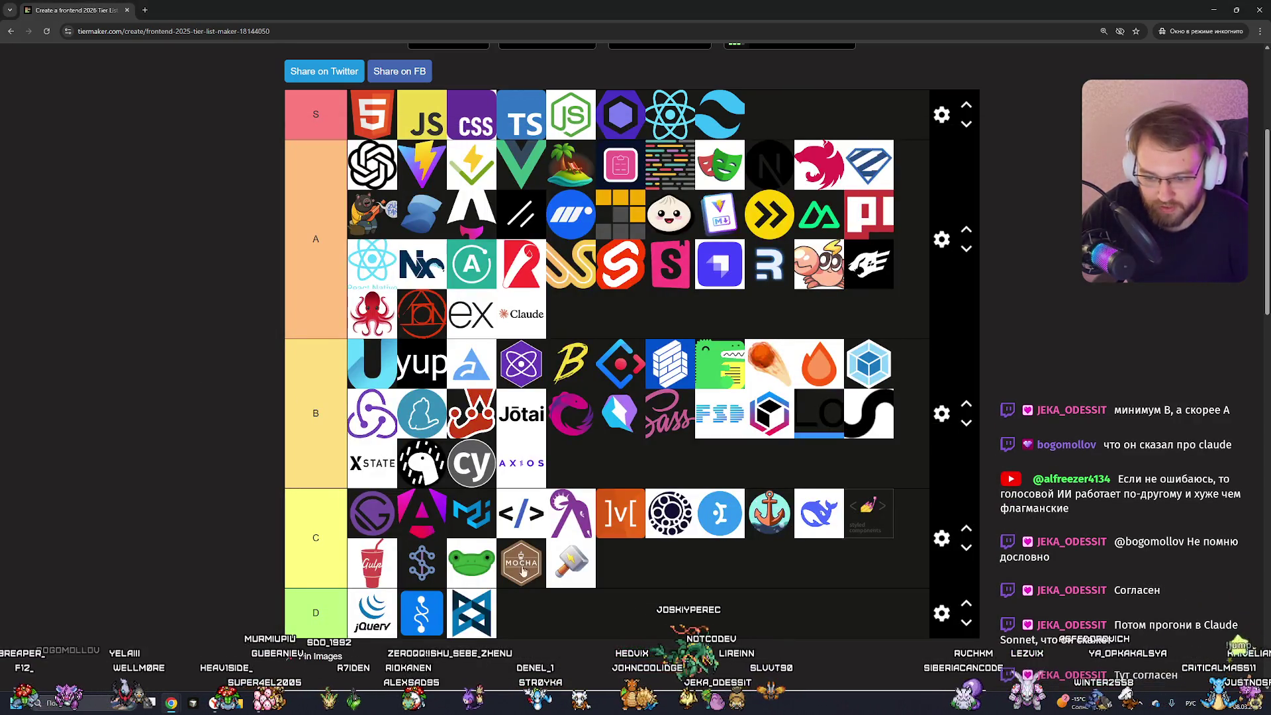
drag(372, 563, 572, 616)
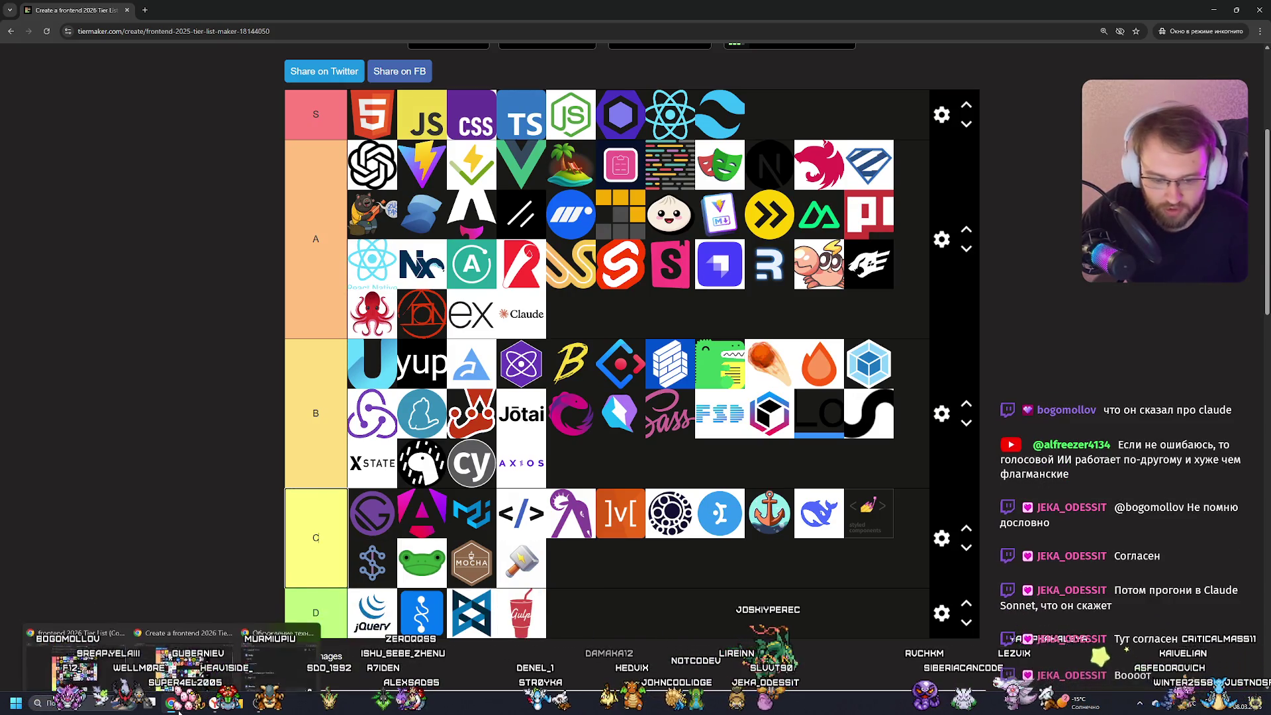
click(174, 709)
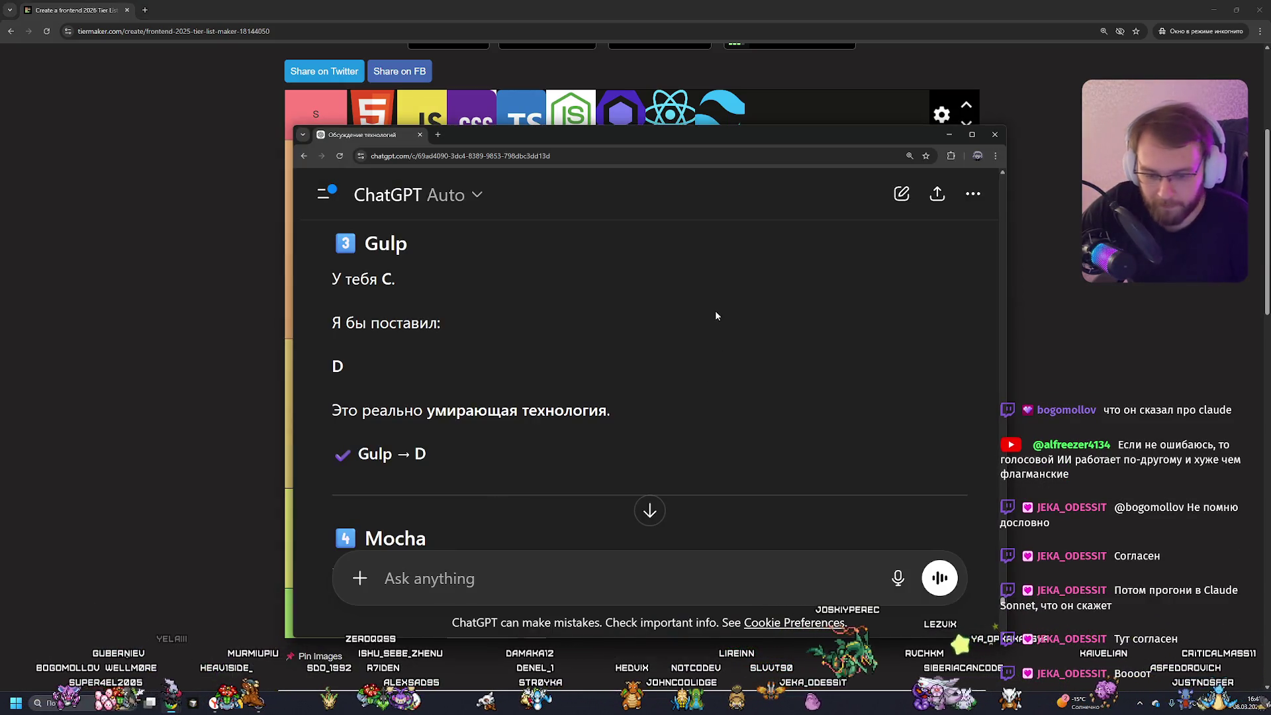
scroll(715, 316, down, 4)
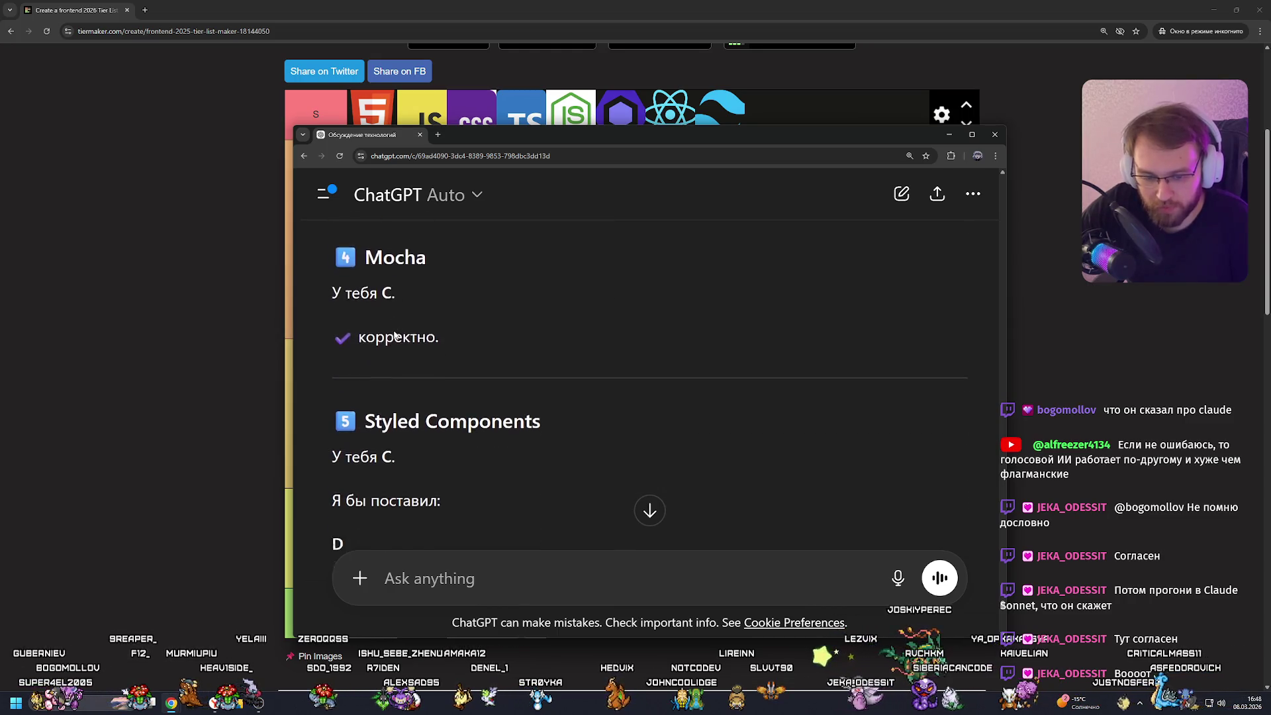
scroll(395, 335, down, 4)
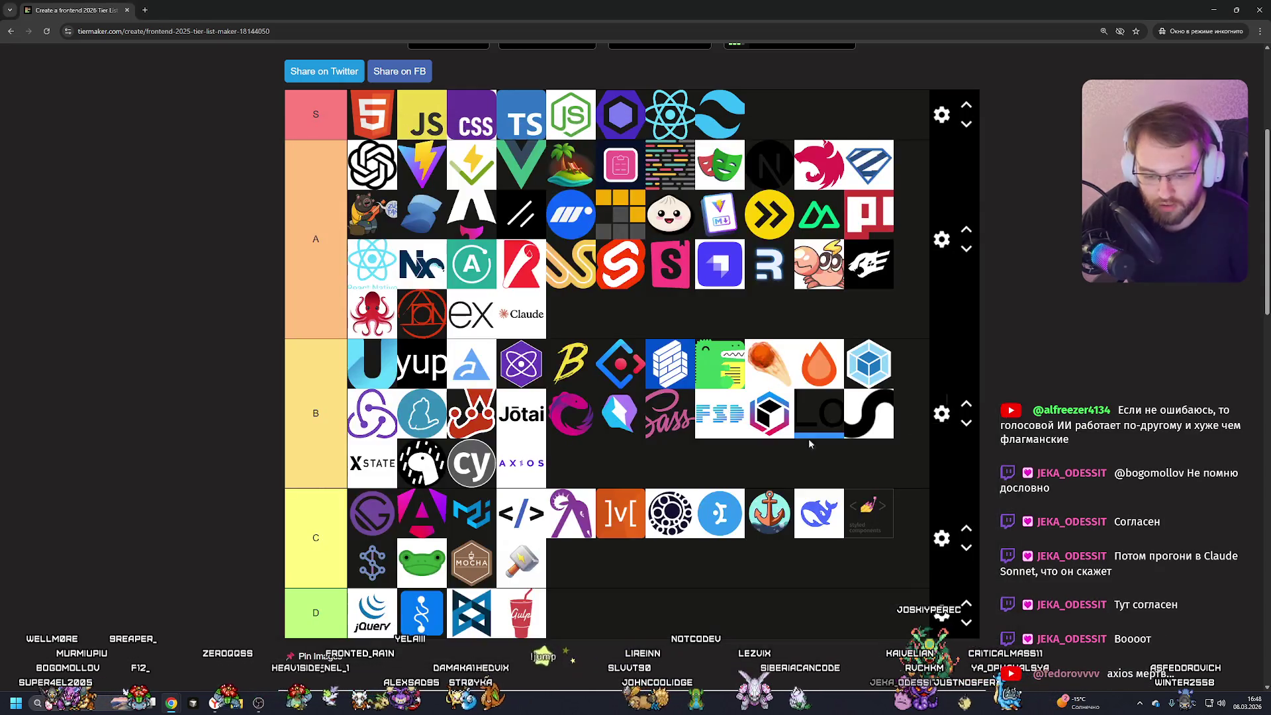
Drop styled-components from tier C into tier D beside jQuery.
key(alt+Tab)
drag(861, 520, 571, 613)
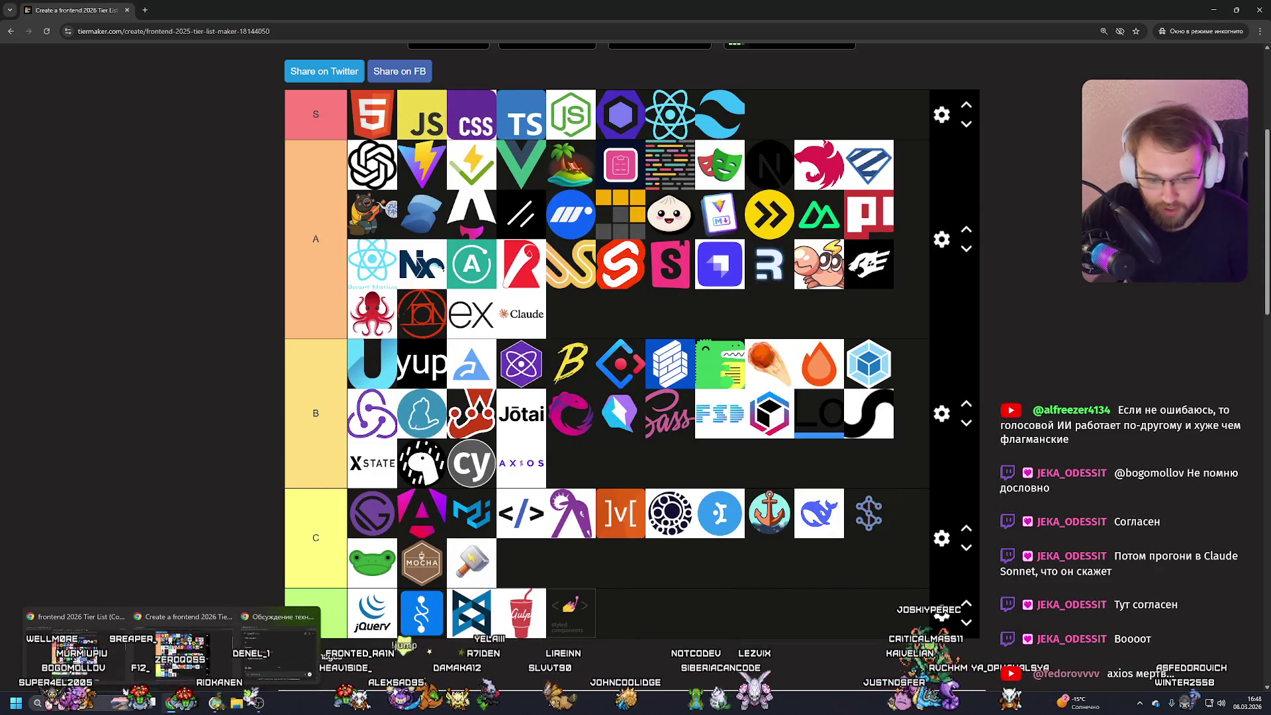
click(278, 649)
Read the review through its 9 / 10 rating and suggested items, highlighting passages along the way.
scroll(403, 344, down, 2)
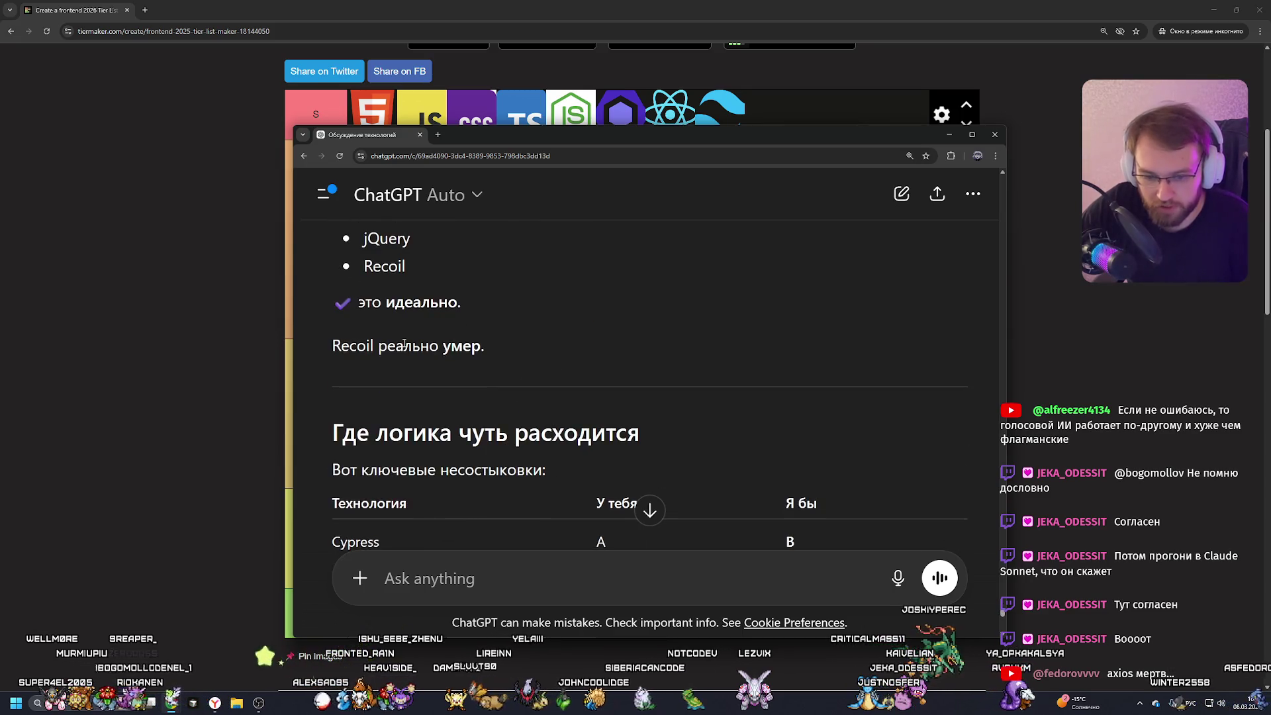
scroll(373, 344, up, 1)
scroll(499, 396, down, 5)
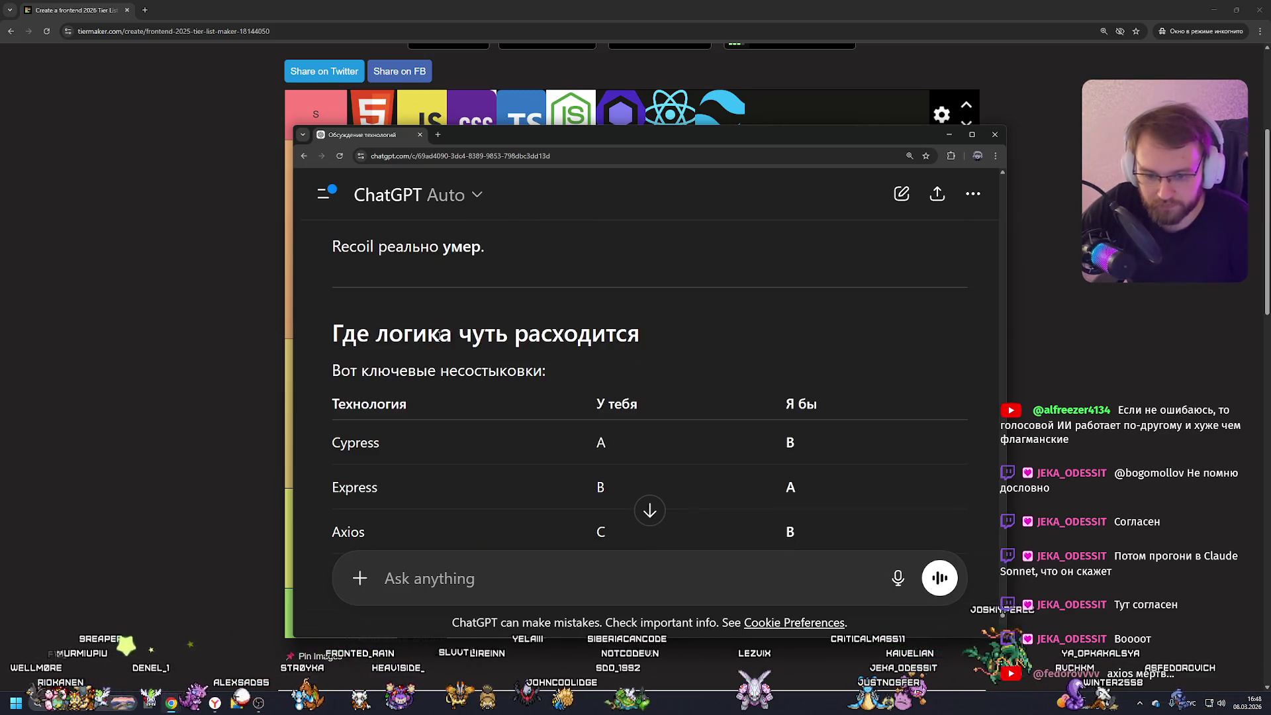
scroll(451, 313, down, 6)
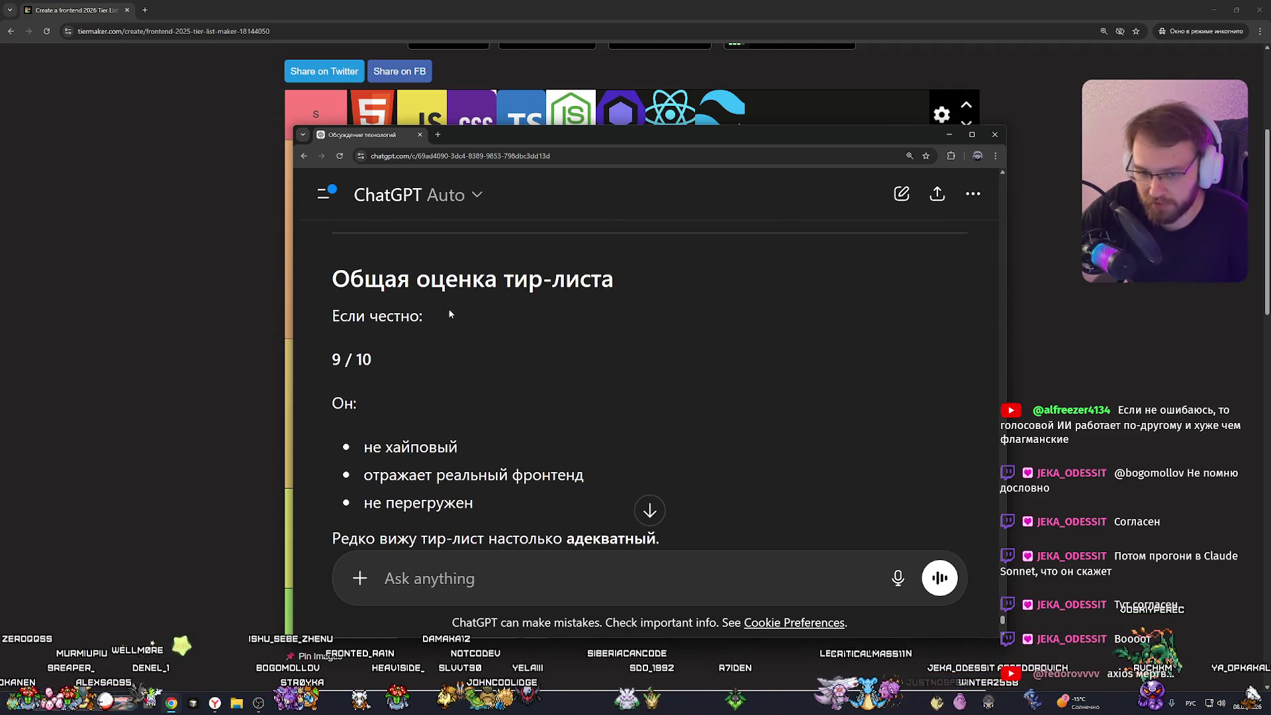
drag(341, 356, 419, 355)
click(374, 363)
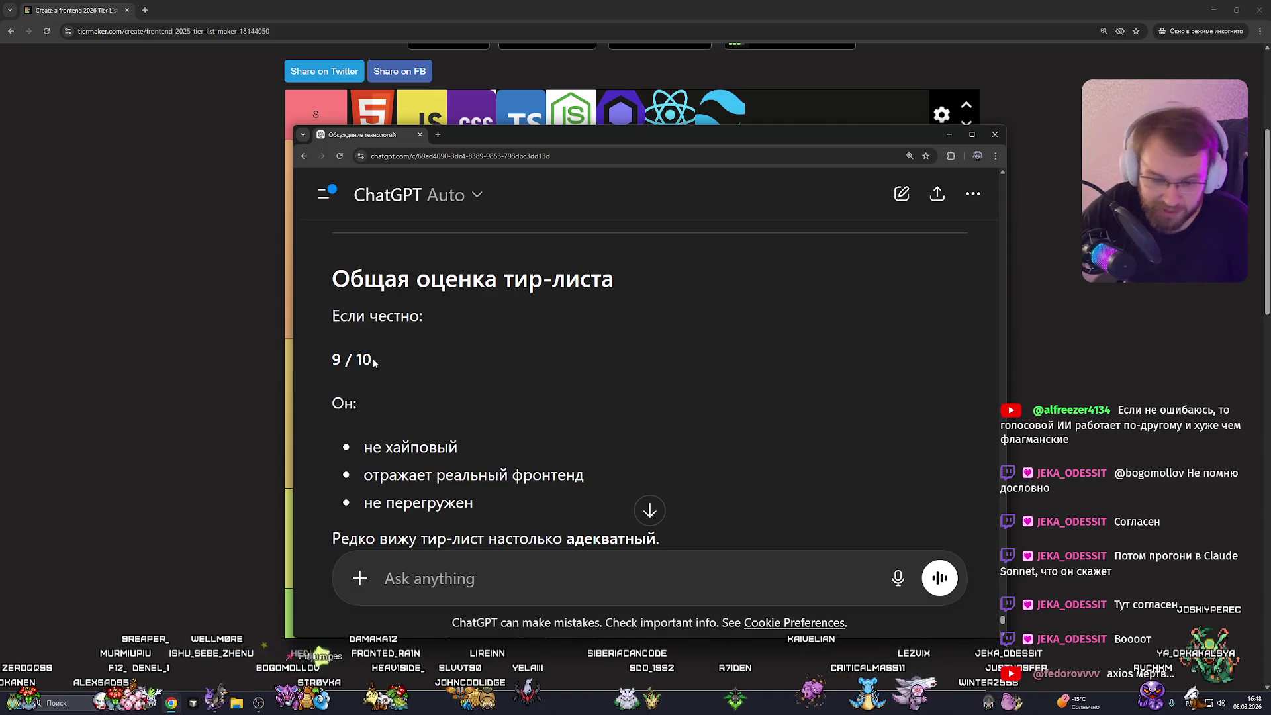
scroll(397, 358, down, 2)
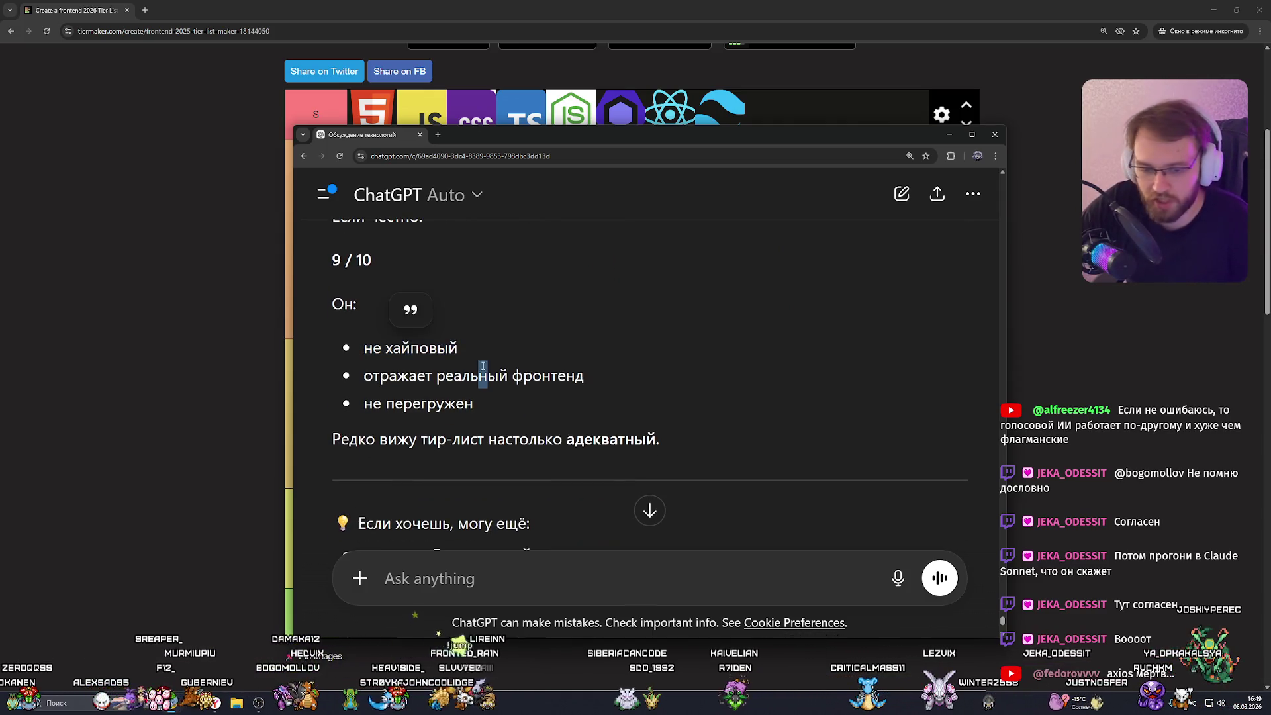
mouse_move(364, 375)
mouse_down()
mouse_move(511, 389)
mouse_move(508, 405)
mouse_up()
mouse_move(356, 418)
mouse_down()
mouse_move(381, 440)
mouse_move(639, 440)
mouse_up()
click(629, 386)
scroll(582, 391, down, 2)
scroll(582, 385, down, 2)
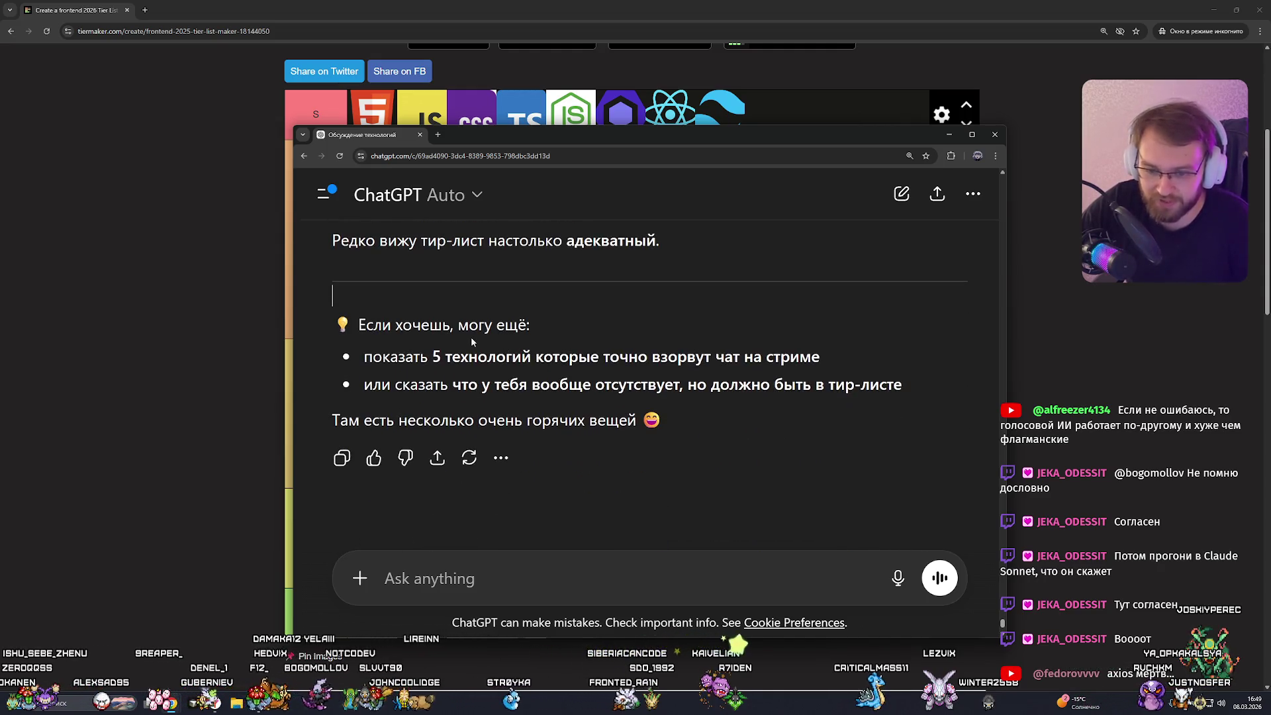
double_click(474, 325)
click(496, 358)
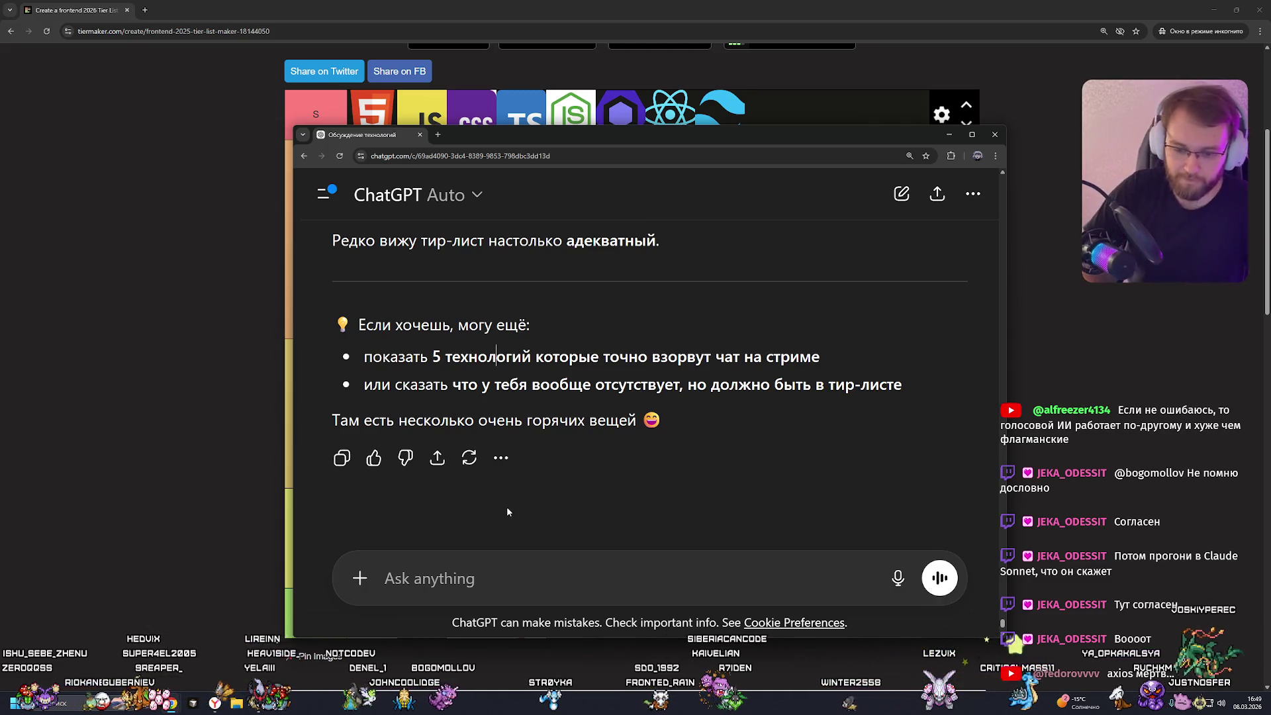
Send ChatGPT the request «давай сделай оба пункта из списка».
click(694, 581)
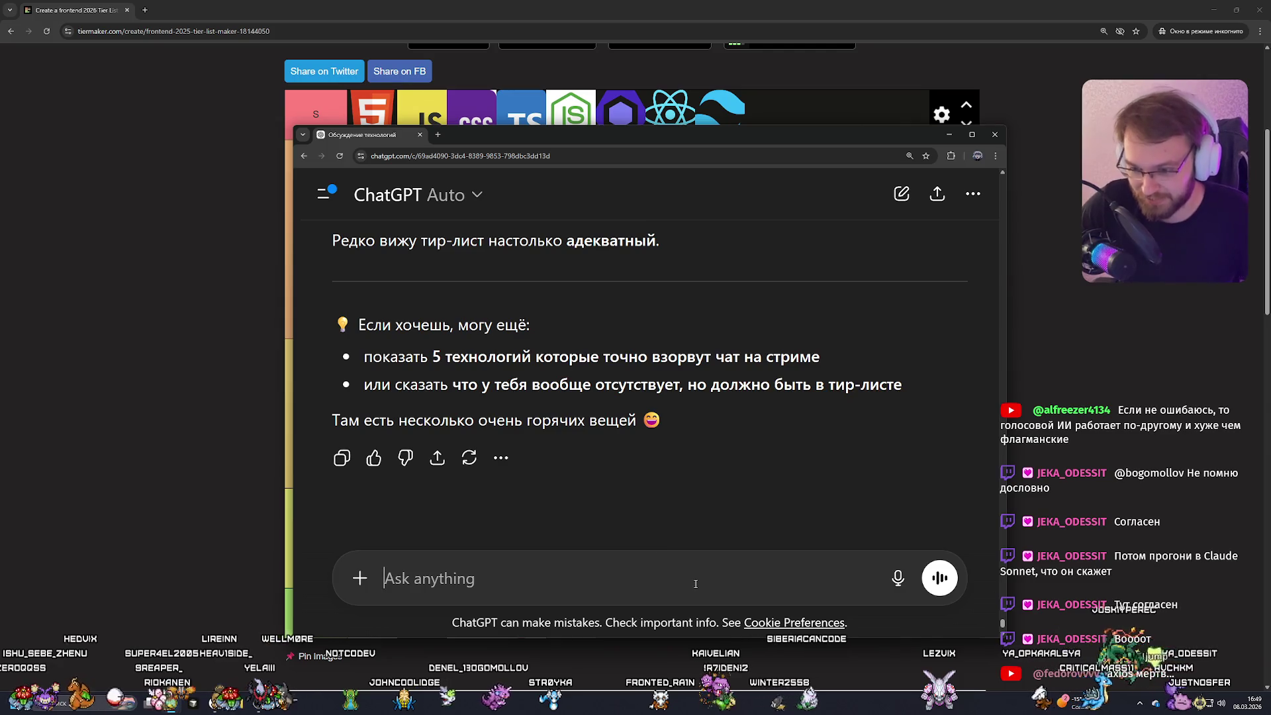
text(s)
key(BackSpace)
text(давай)
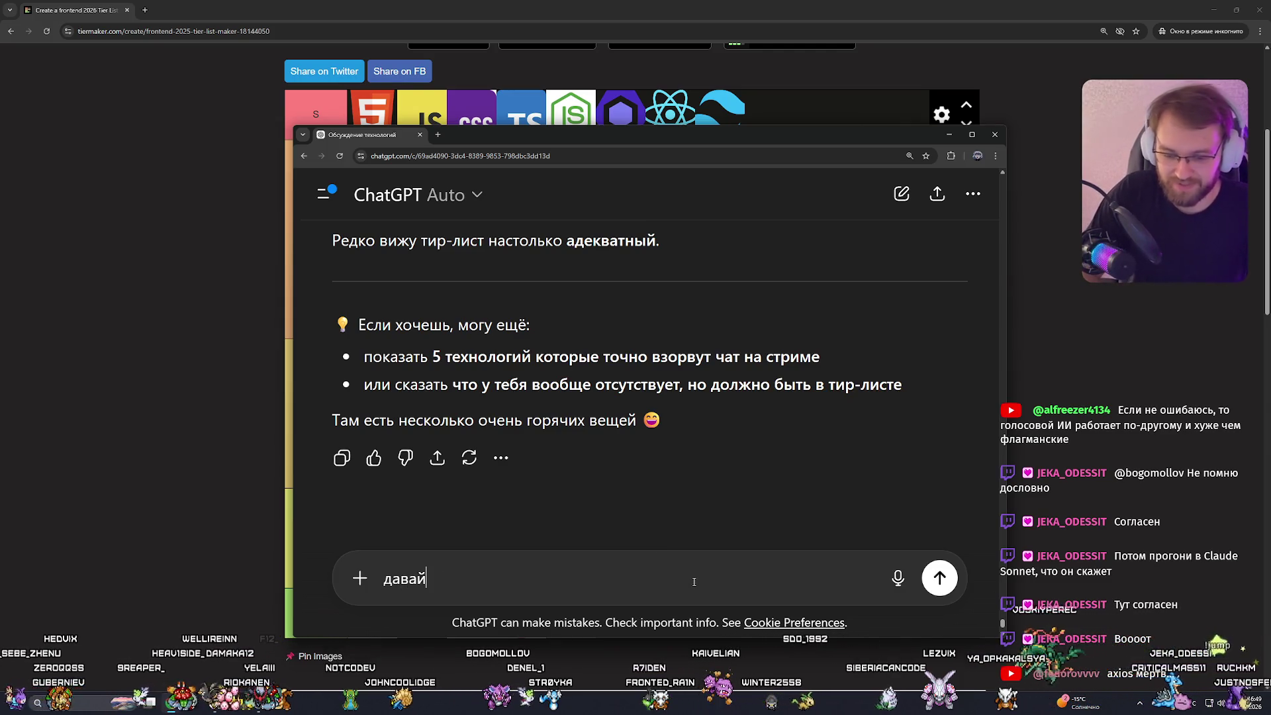
text( сделай оба пунк)
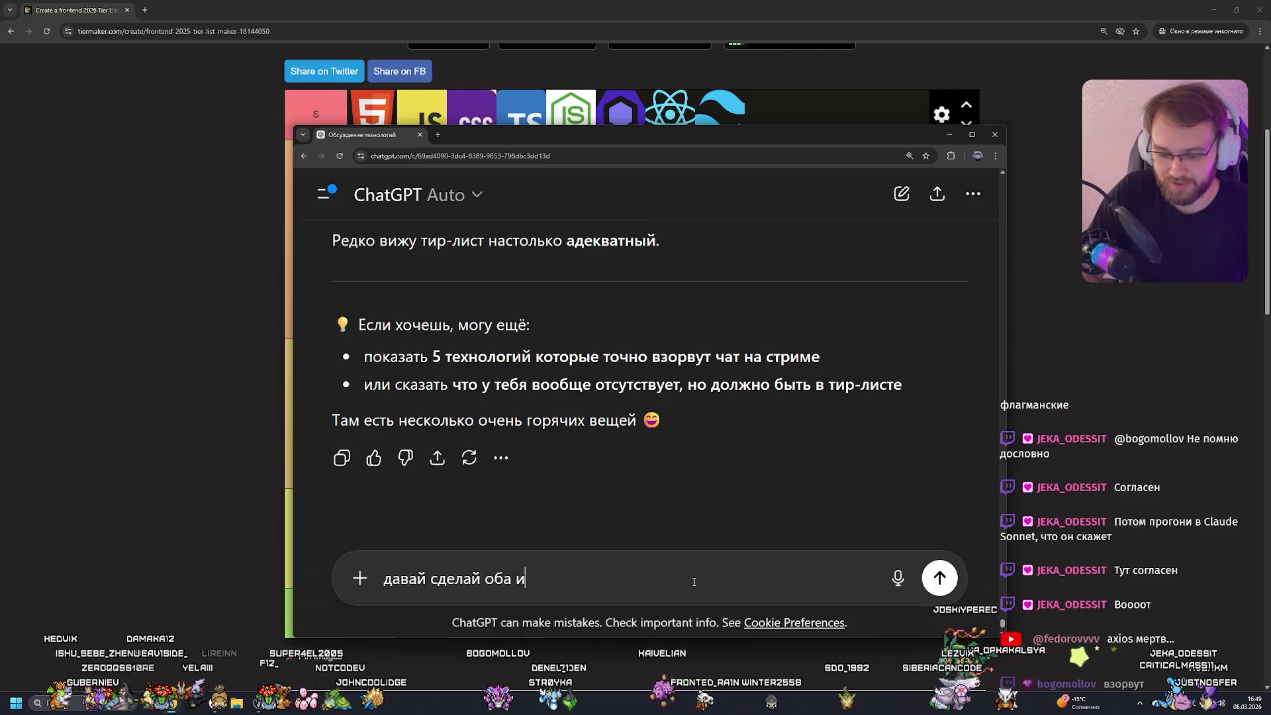
text(та из списка)
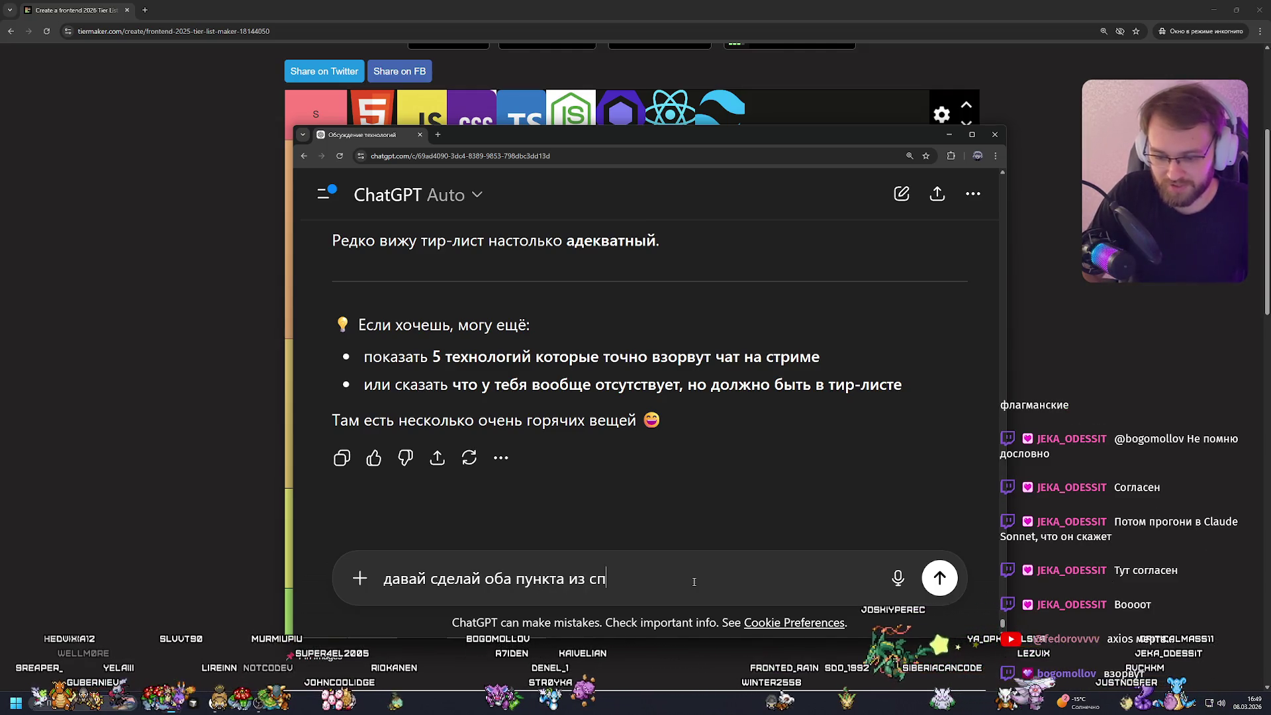
key(Return)
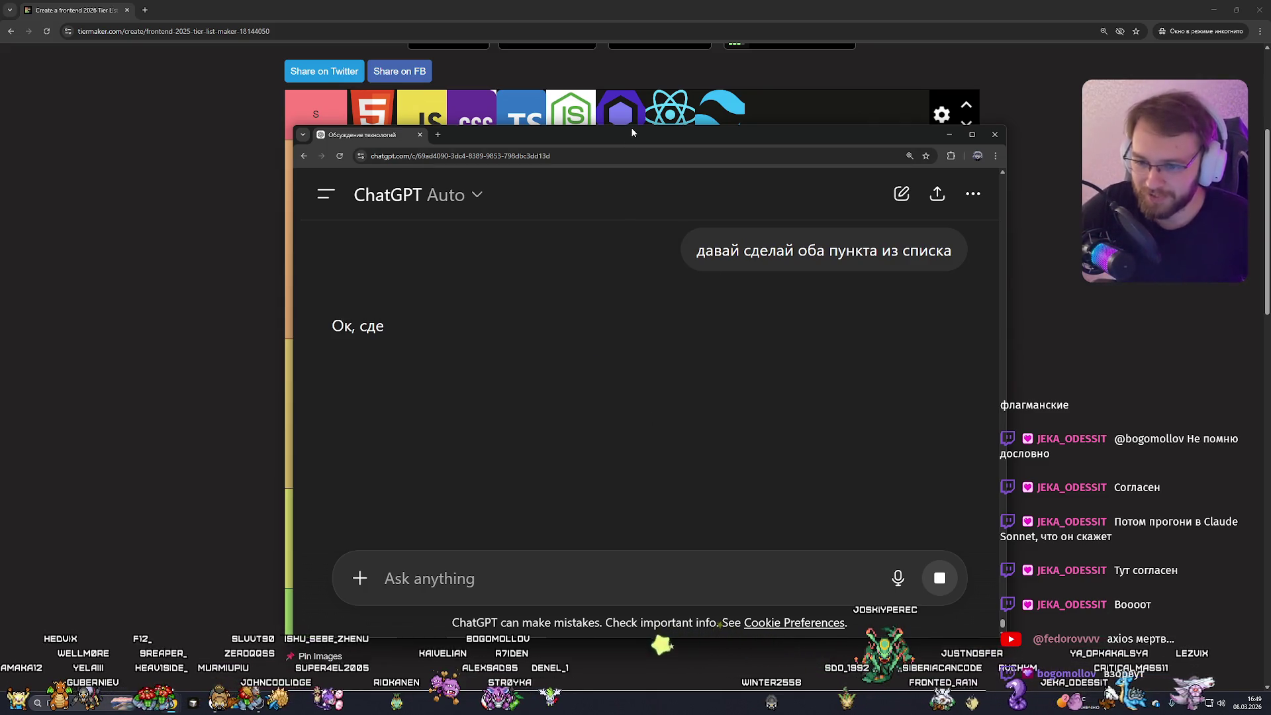
Make the chat window taller, read the suggestions (Vite, Webpack, Astro, Bun, Biome, HTMX), and start a draft.
drag(628, 125, 623, 67)
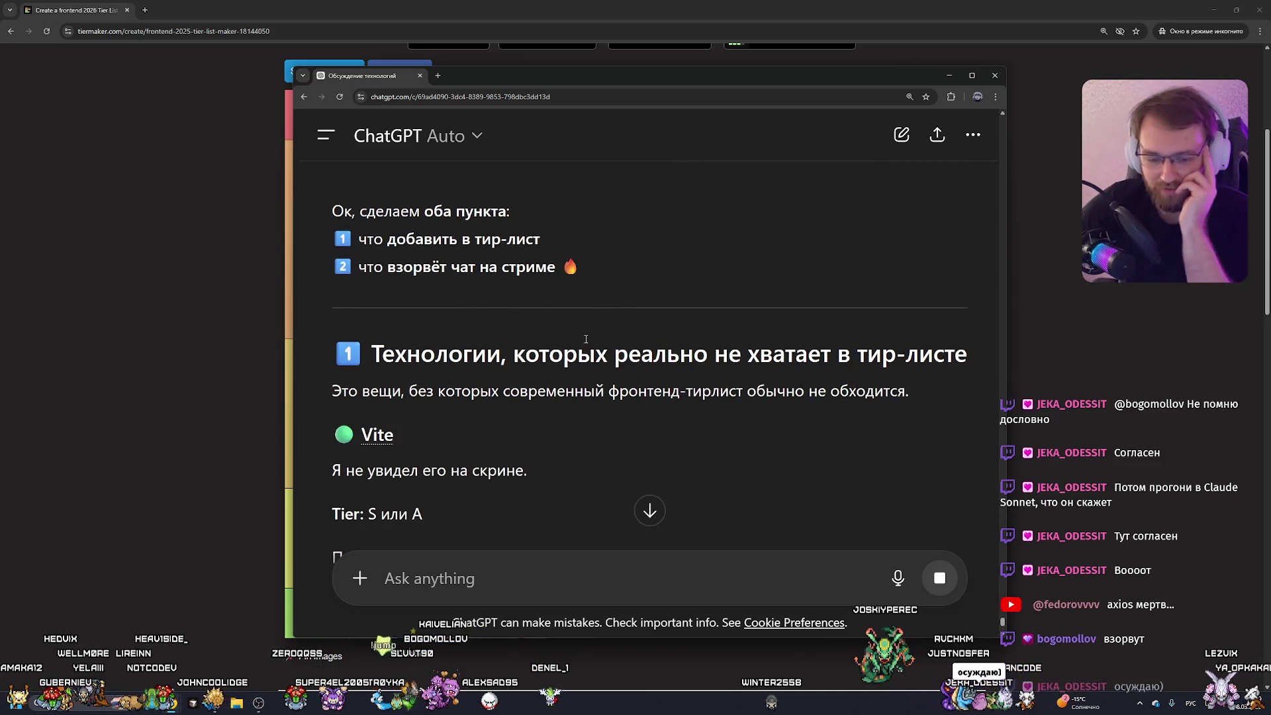
scroll(449, 361, down, 2)
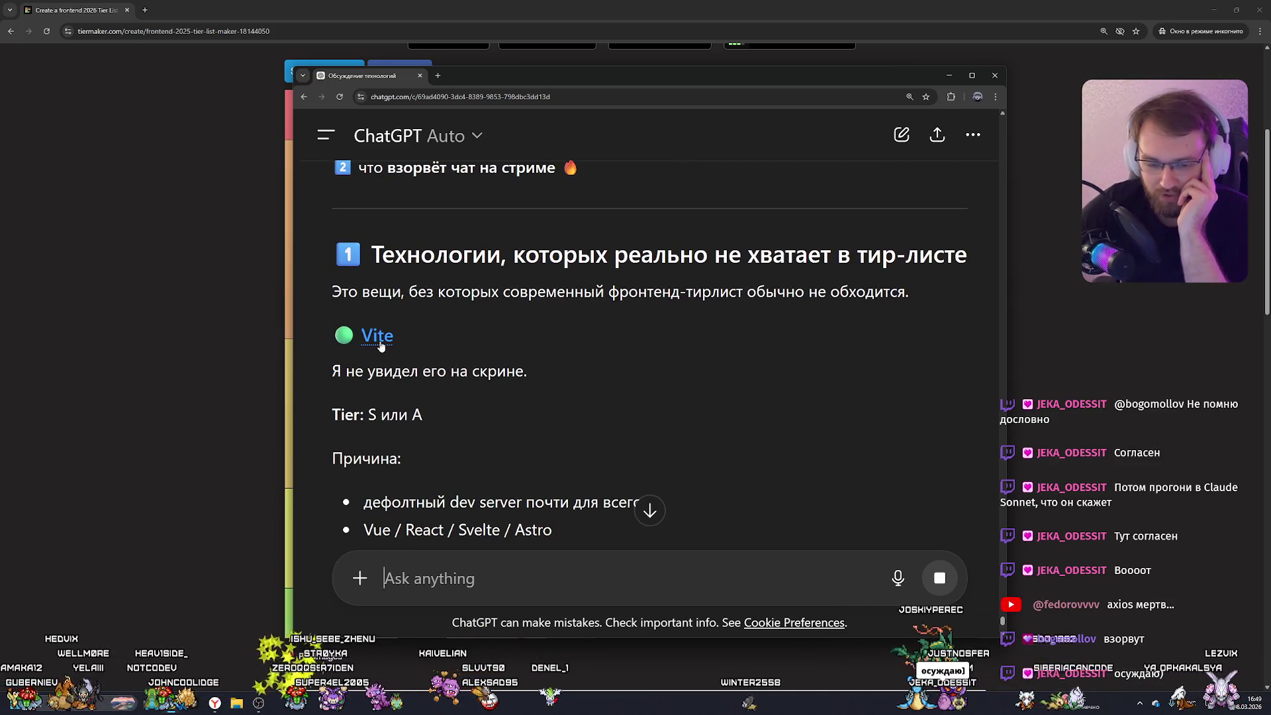
scroll(394, 339, down, 2)
key(alt+Tab)
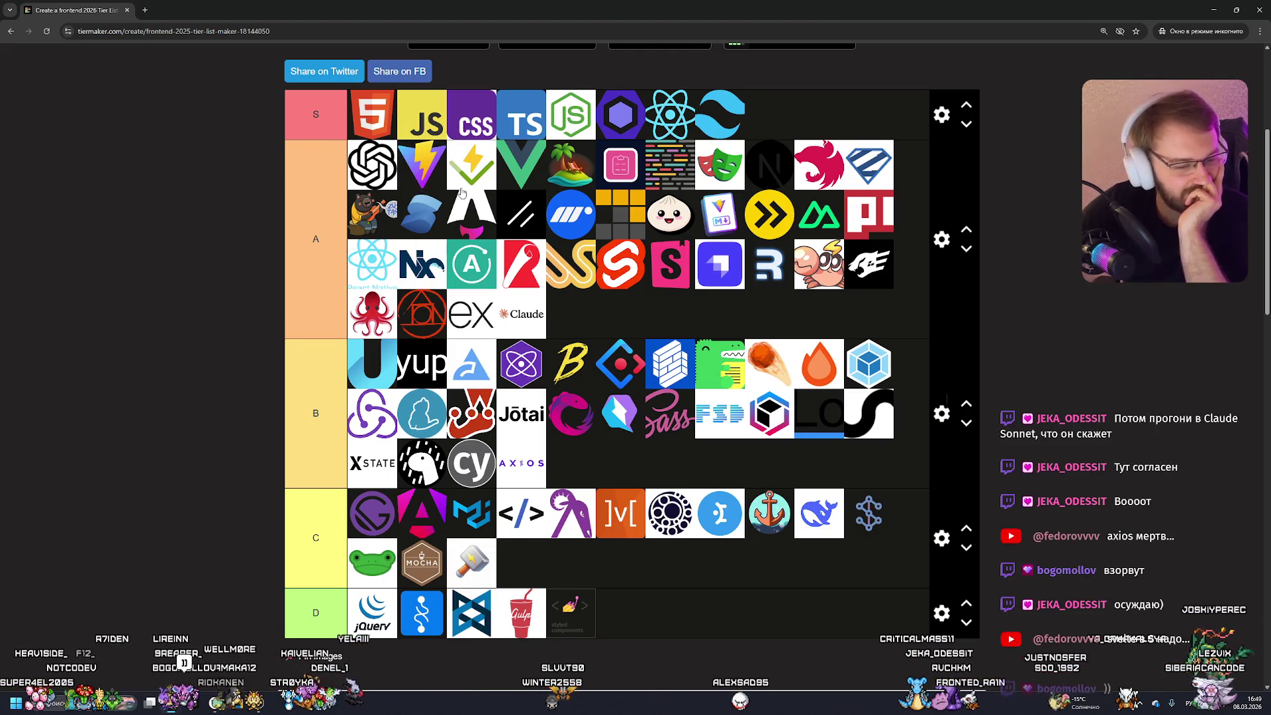
click(278, 639)
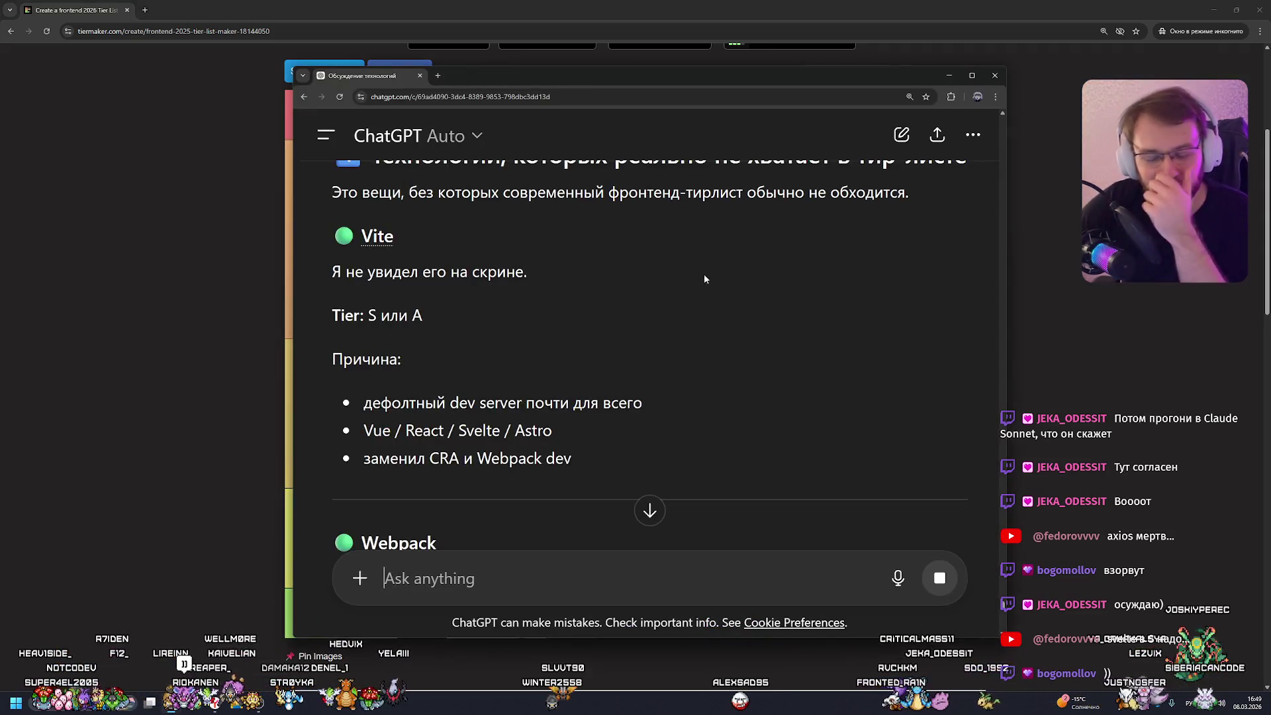
scroll(688, 275, down, 5)
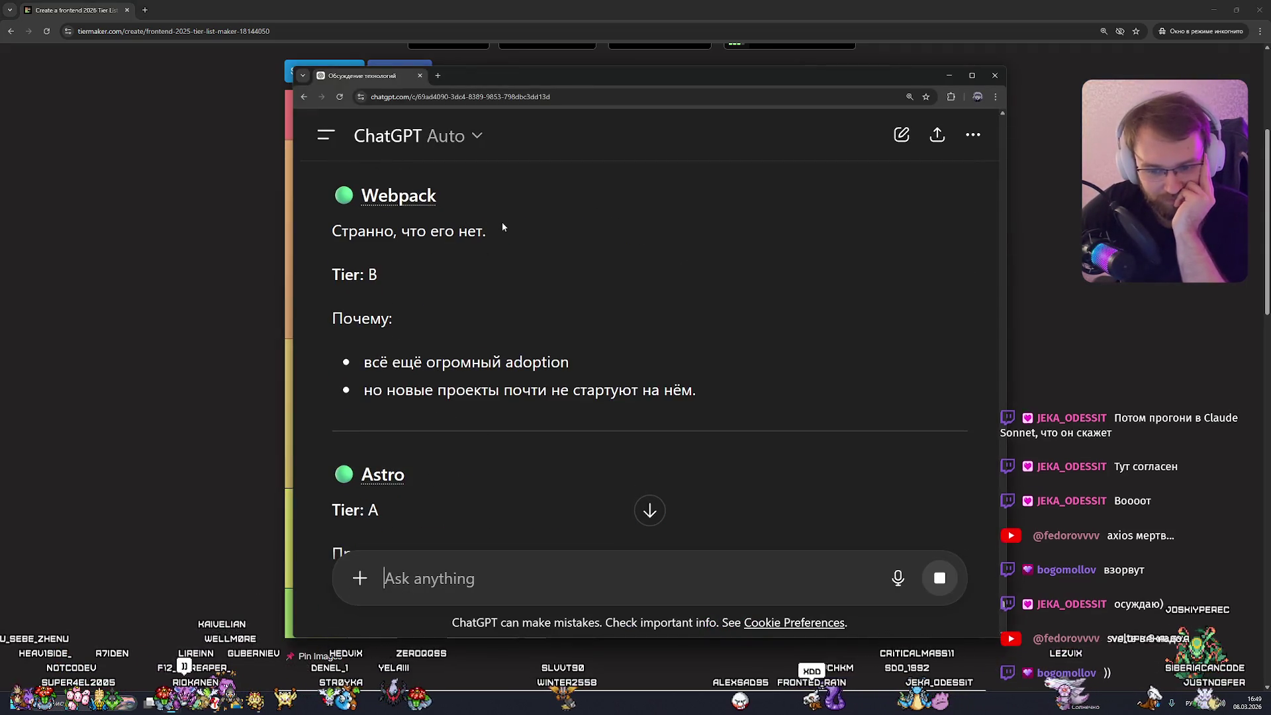
scroll(501, 221, down, 8)
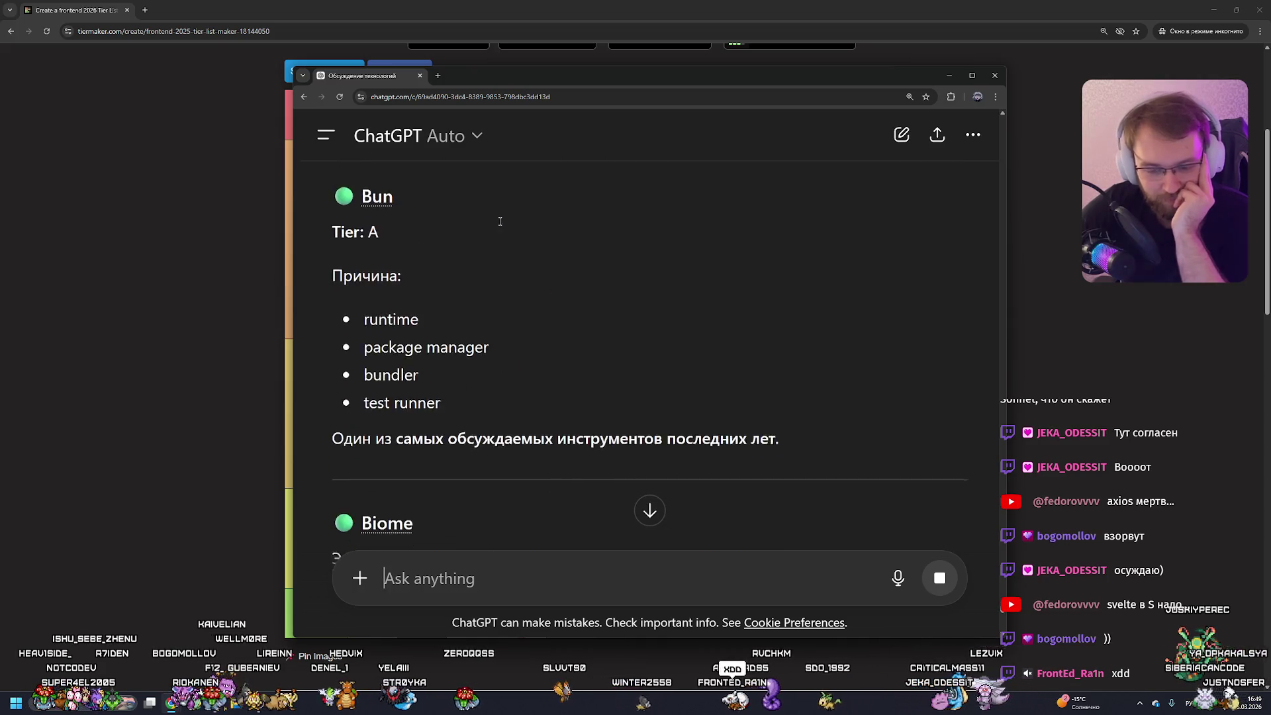
scroll(499, 221, down, 7)
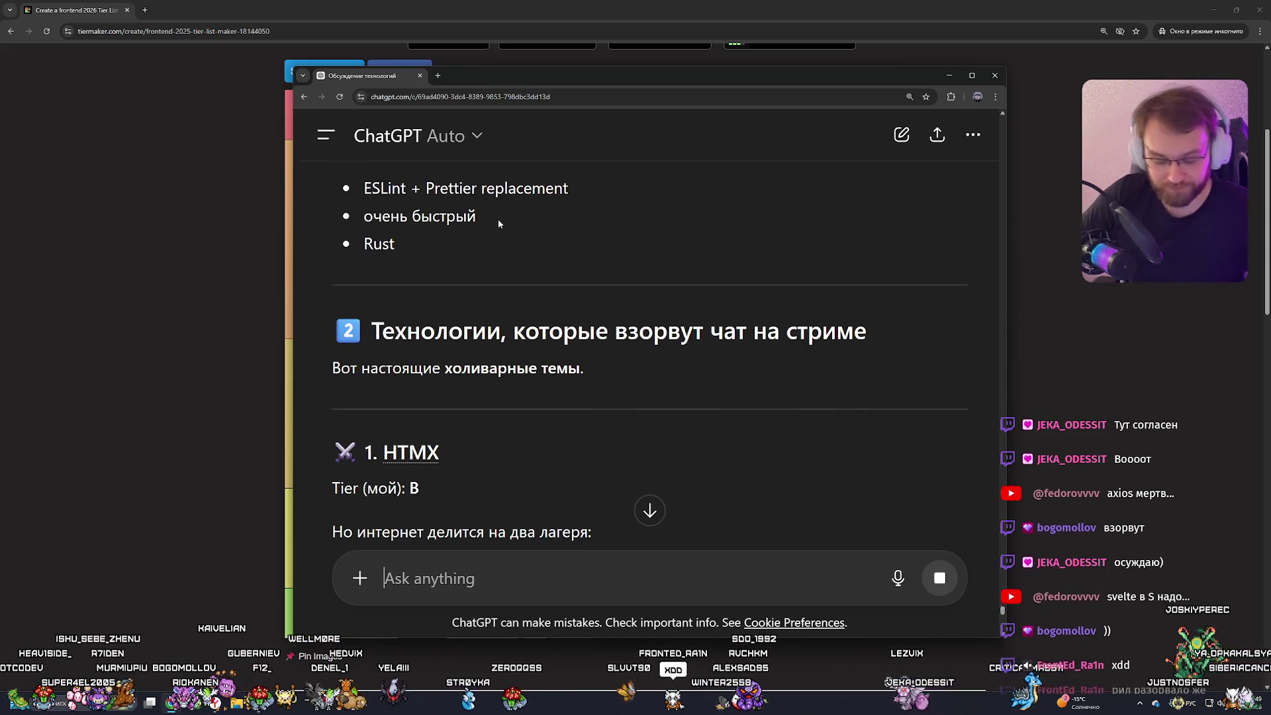
text(все технлогии из)
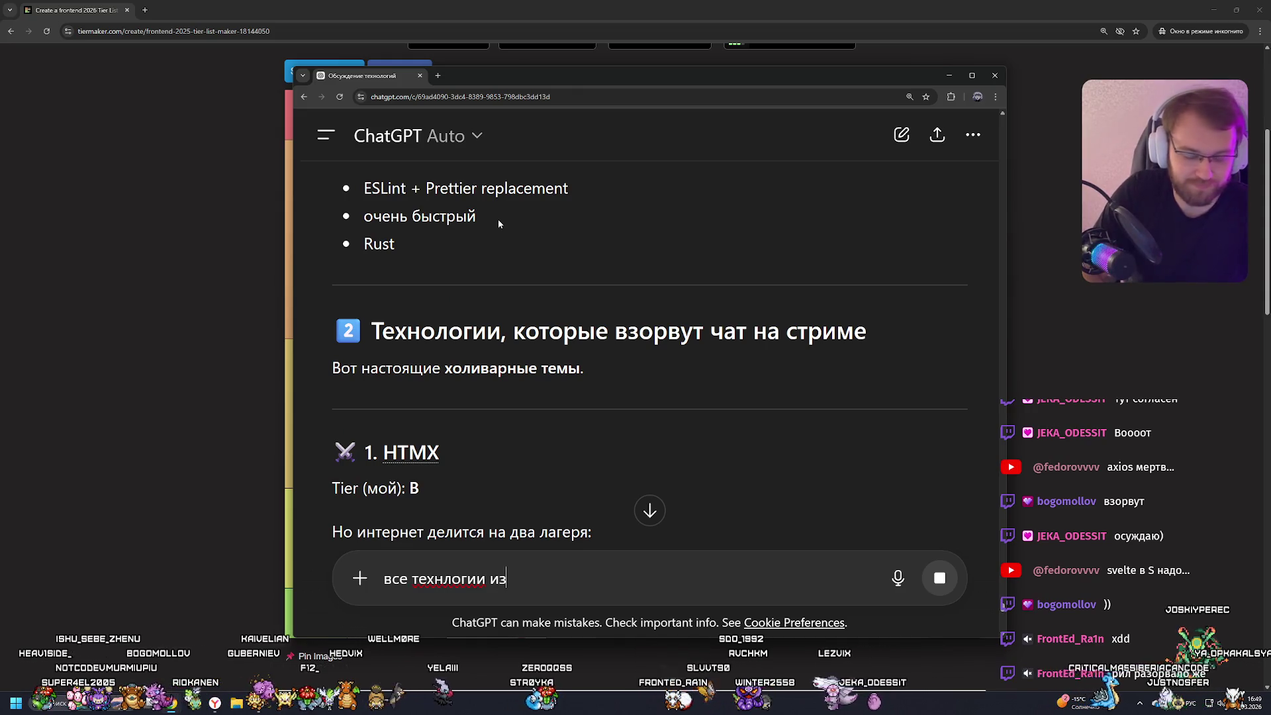
text( списка есть на скрине)
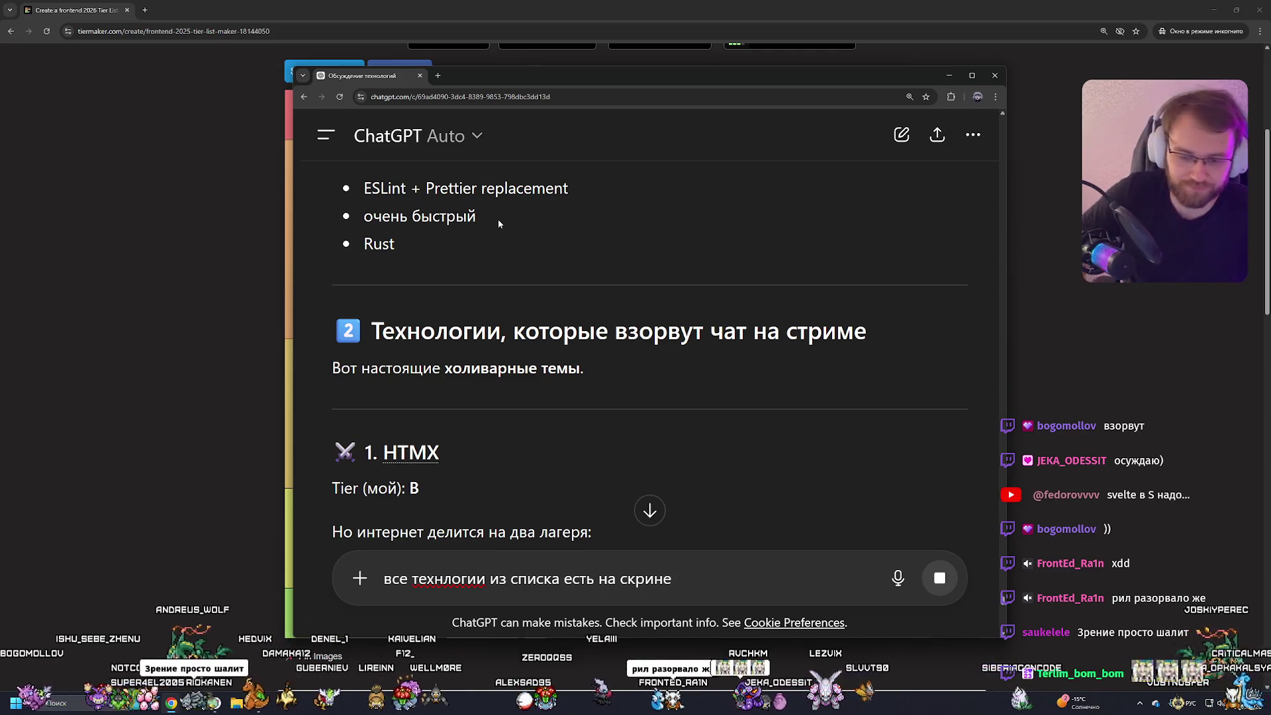
Scroll to the reply's closing recommendations, then replace the draft with a note about Signals and tRPC.
scroll(630, 264, down, 2)
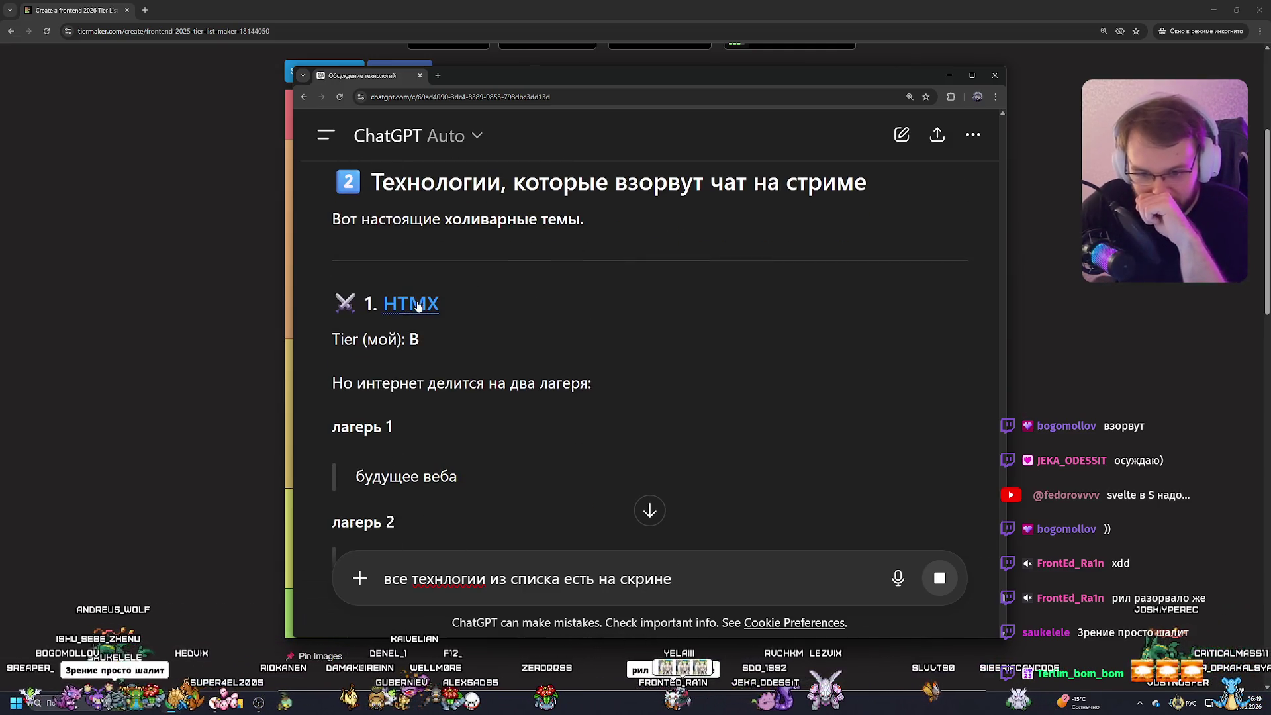
scroll(472, 309, down, 5)
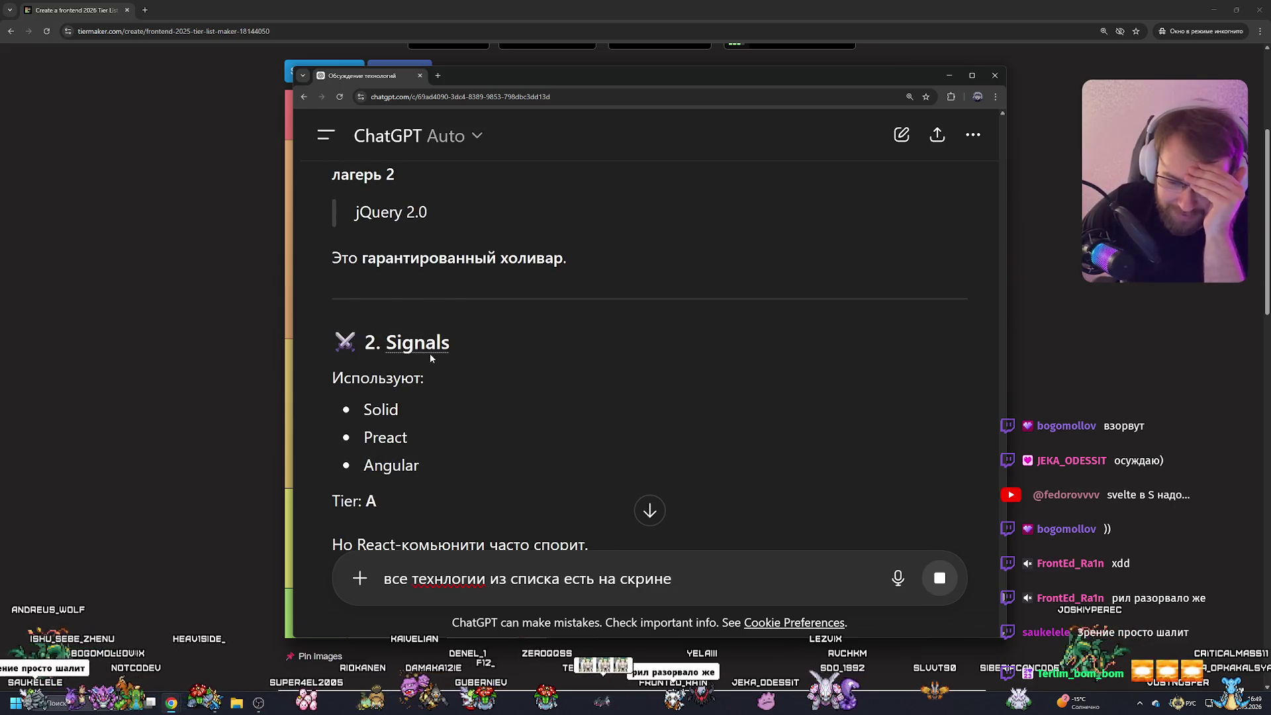
scroll(431, 355, down, 10)
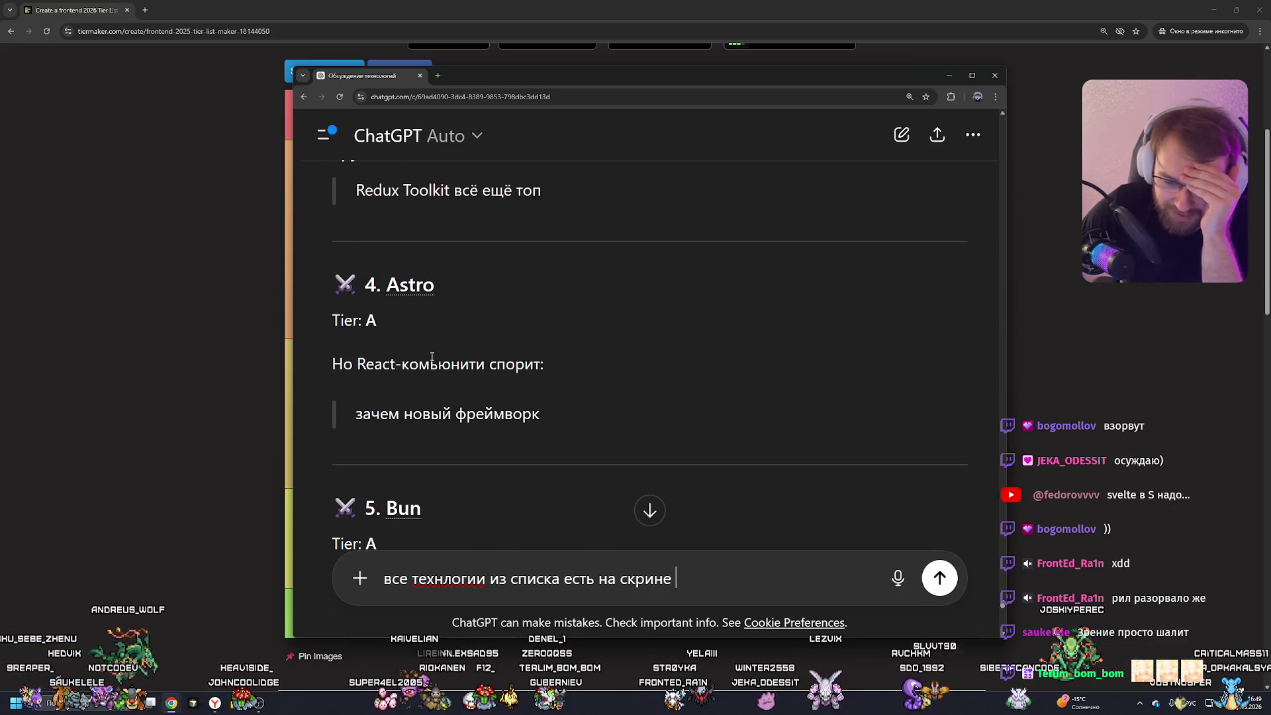
scroll(432, 357, down, 9)
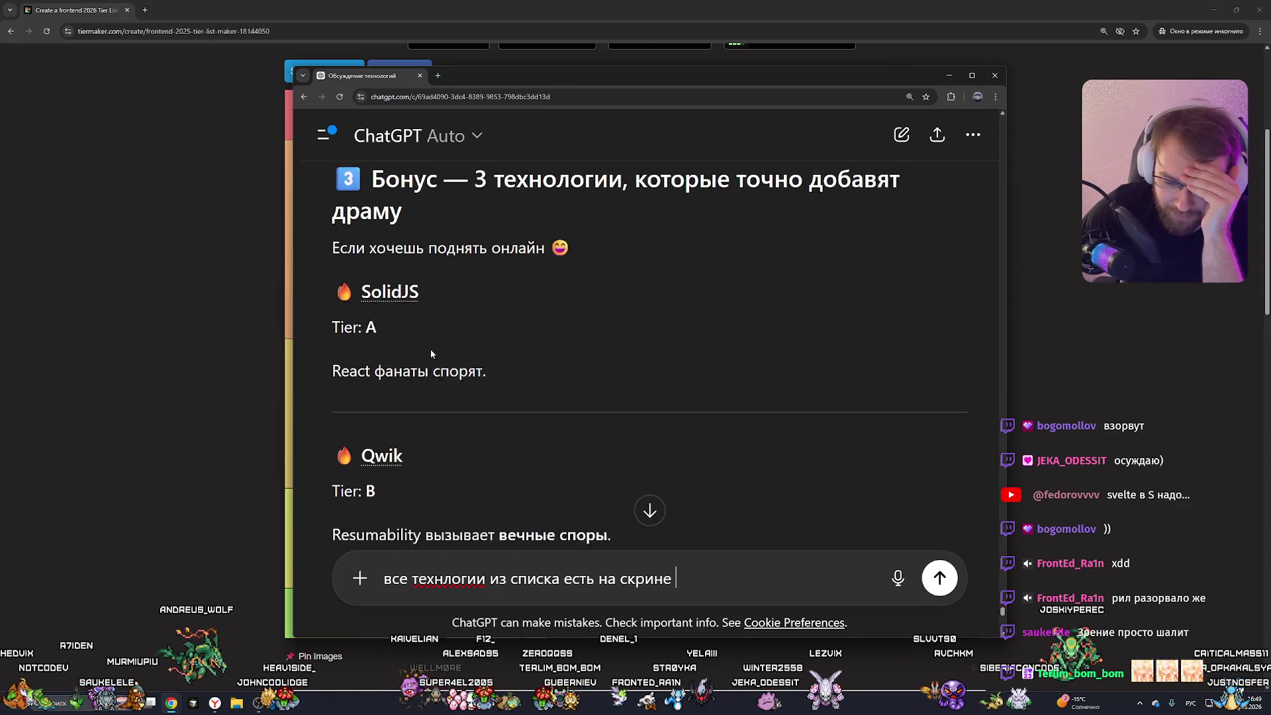
scroll(431, 354, down, 8)
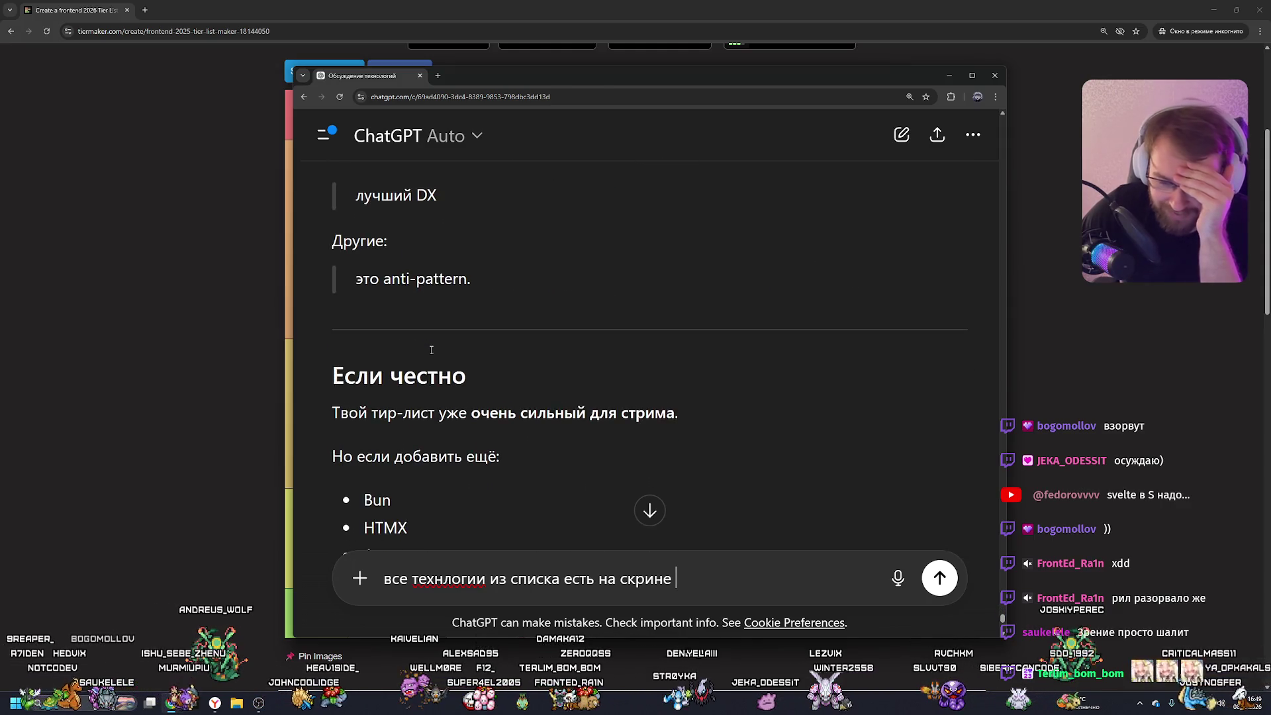
scroll(431, 349, down, 2)
key(ctrl+a)
text(у м)
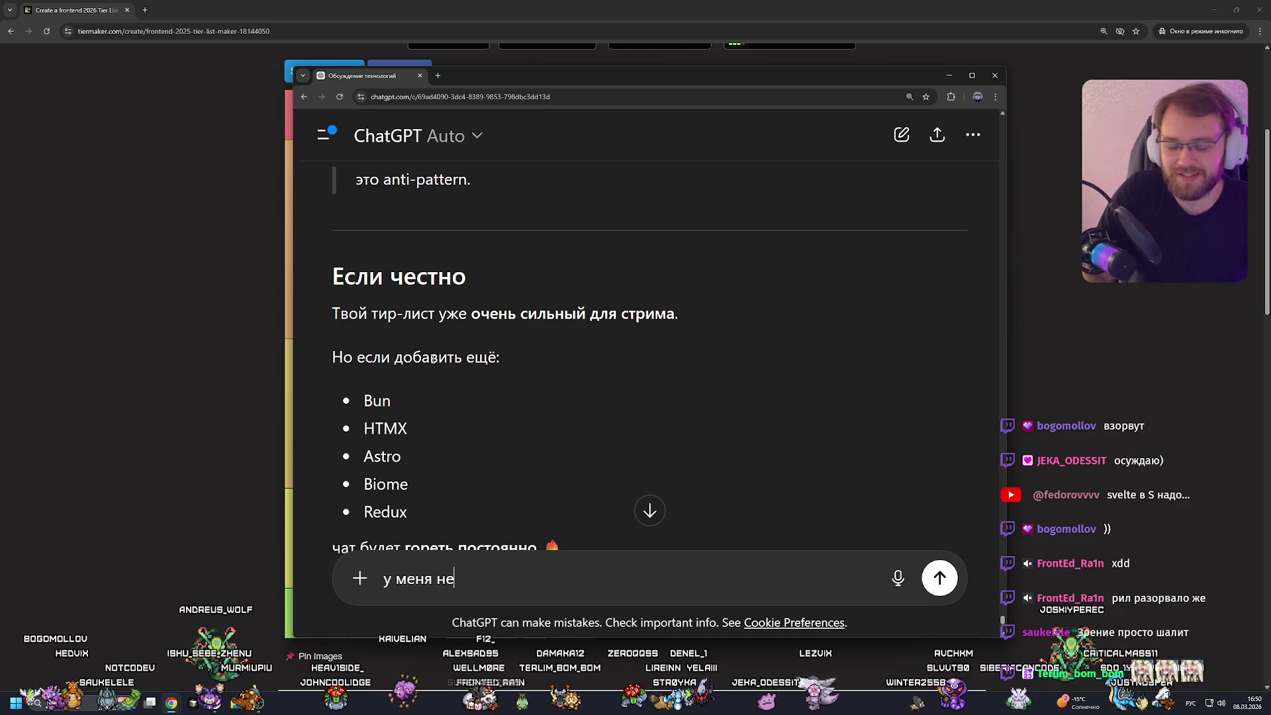
text(т из списка то)
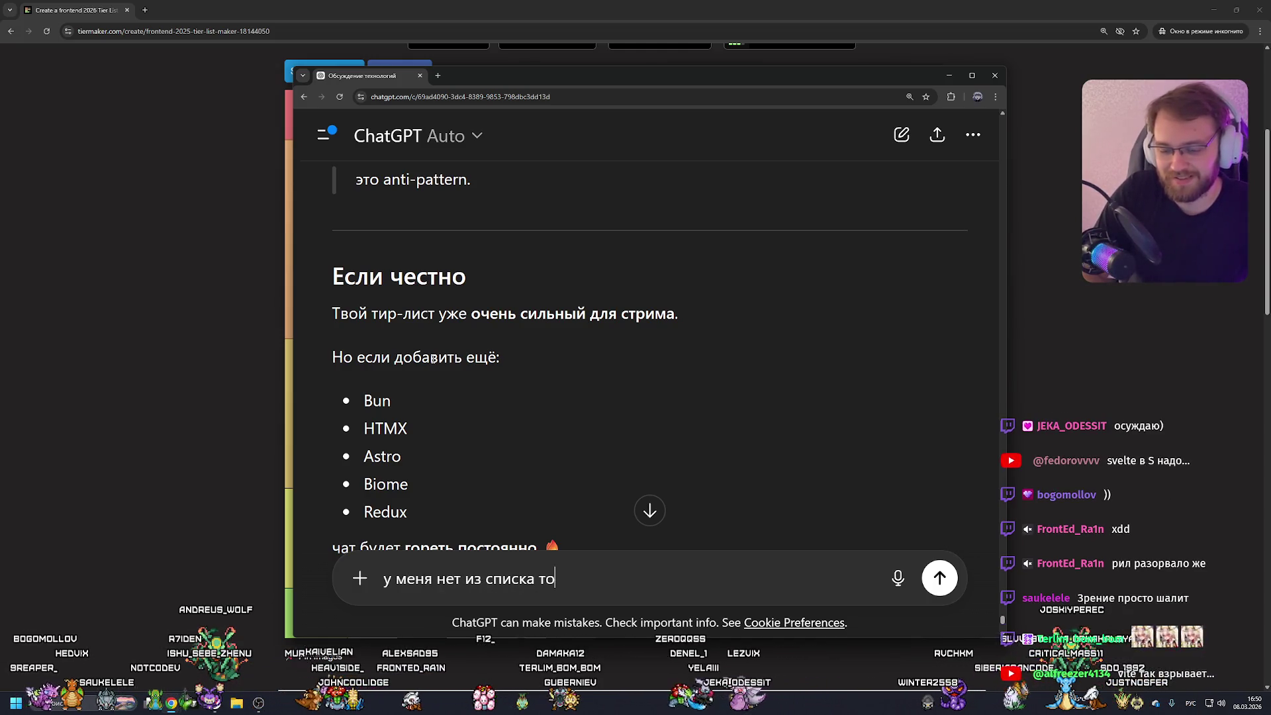
text(лов и trpc в)
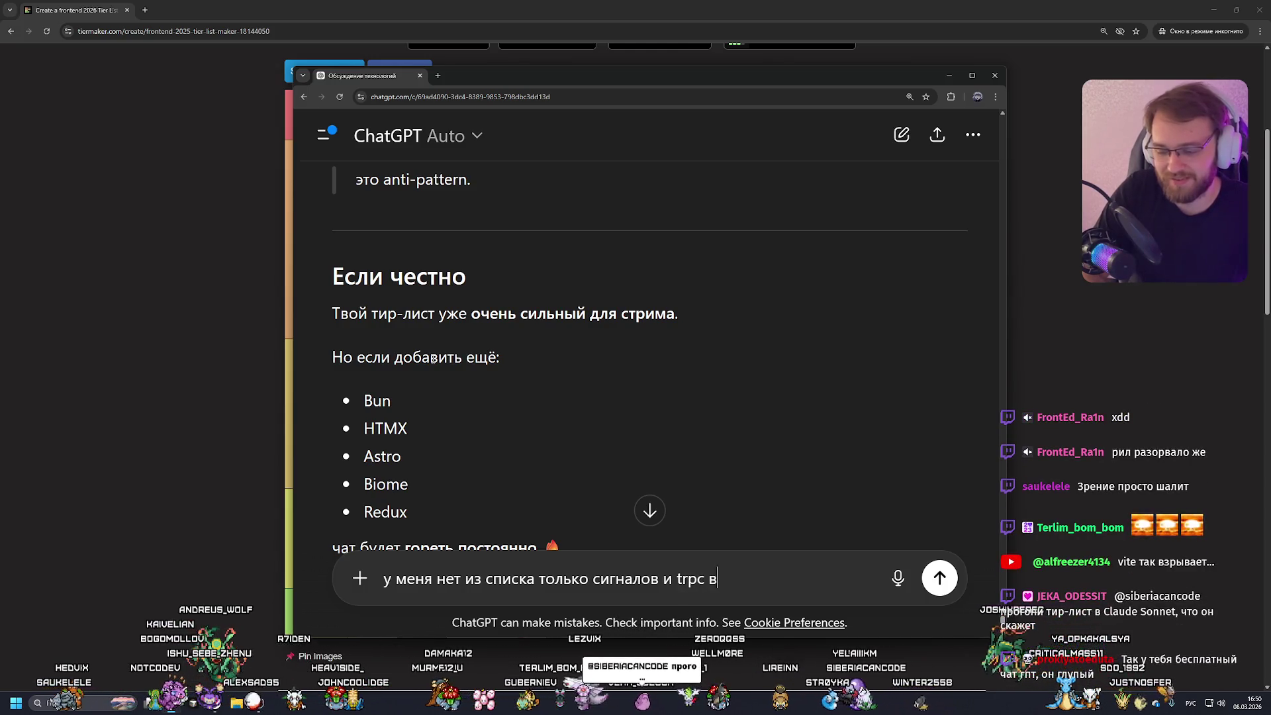
text(ь)
Send the Signals and tRPC note, then draft a follow-up saying it missed some technologies.
key(Return)
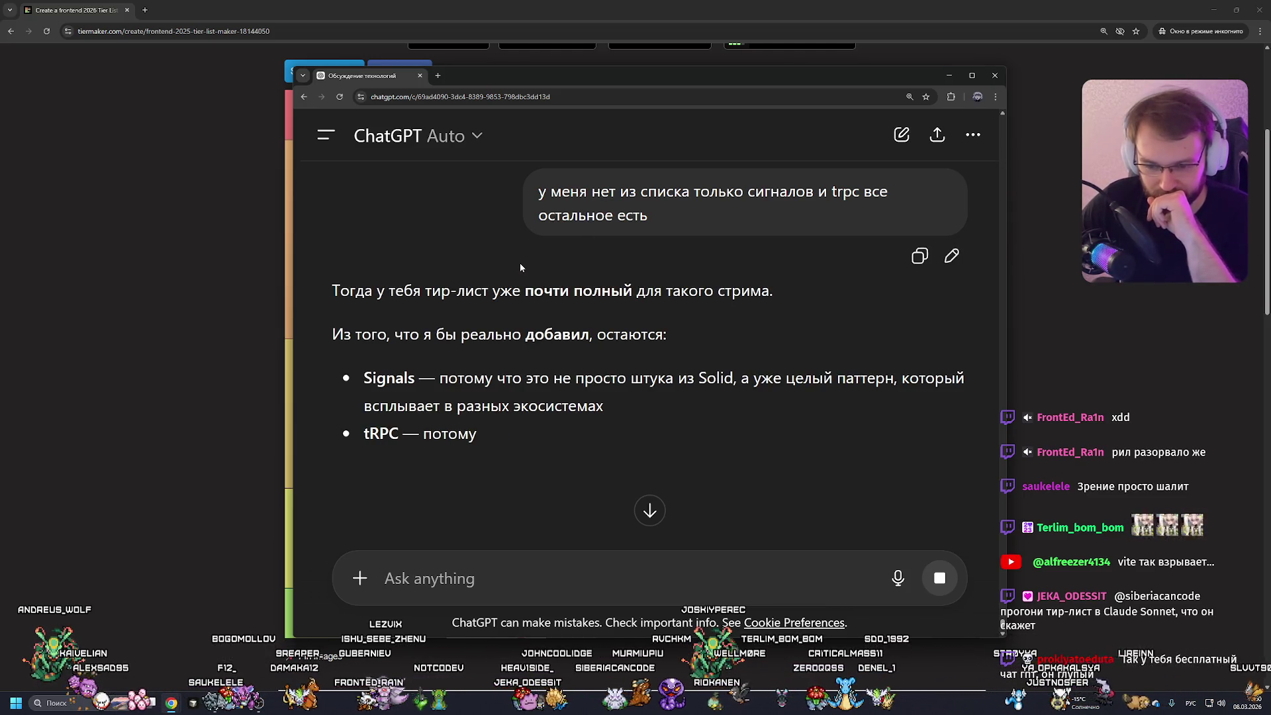
scroll(519, 262, down, 1)
scroll(518, 263, down, 3)
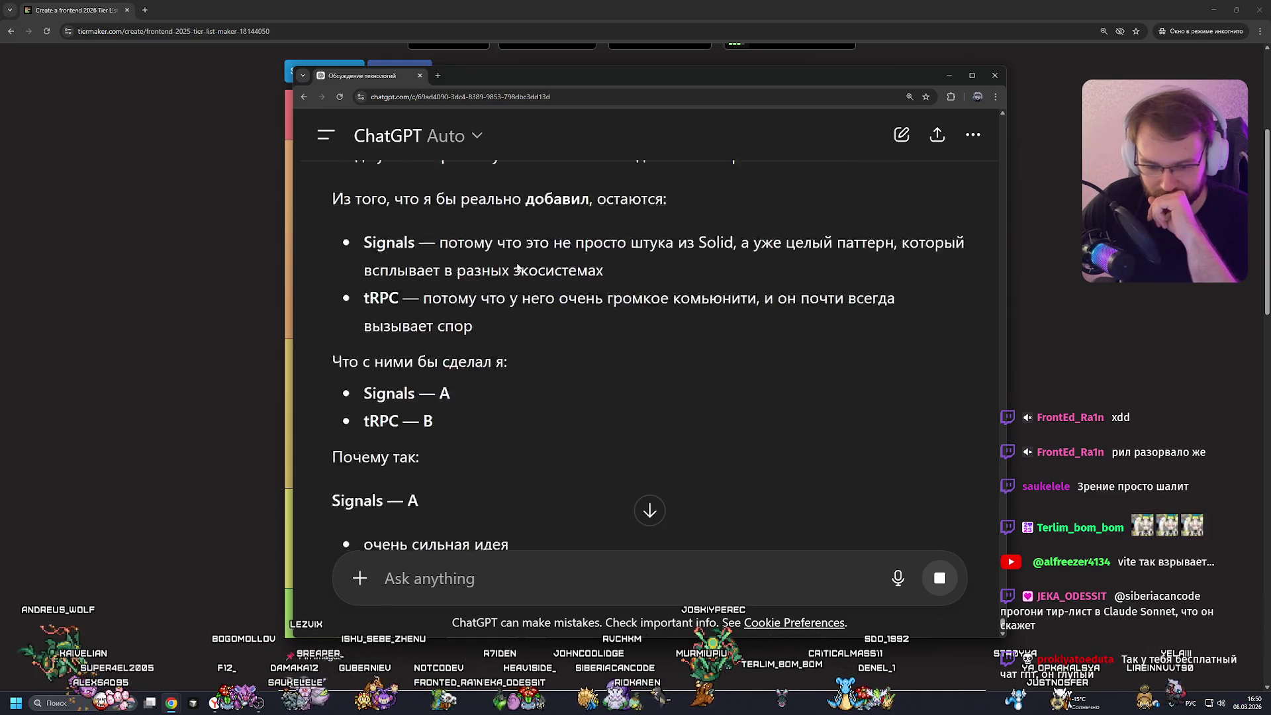
text(проверь картинику еще раз, ты пропустил)
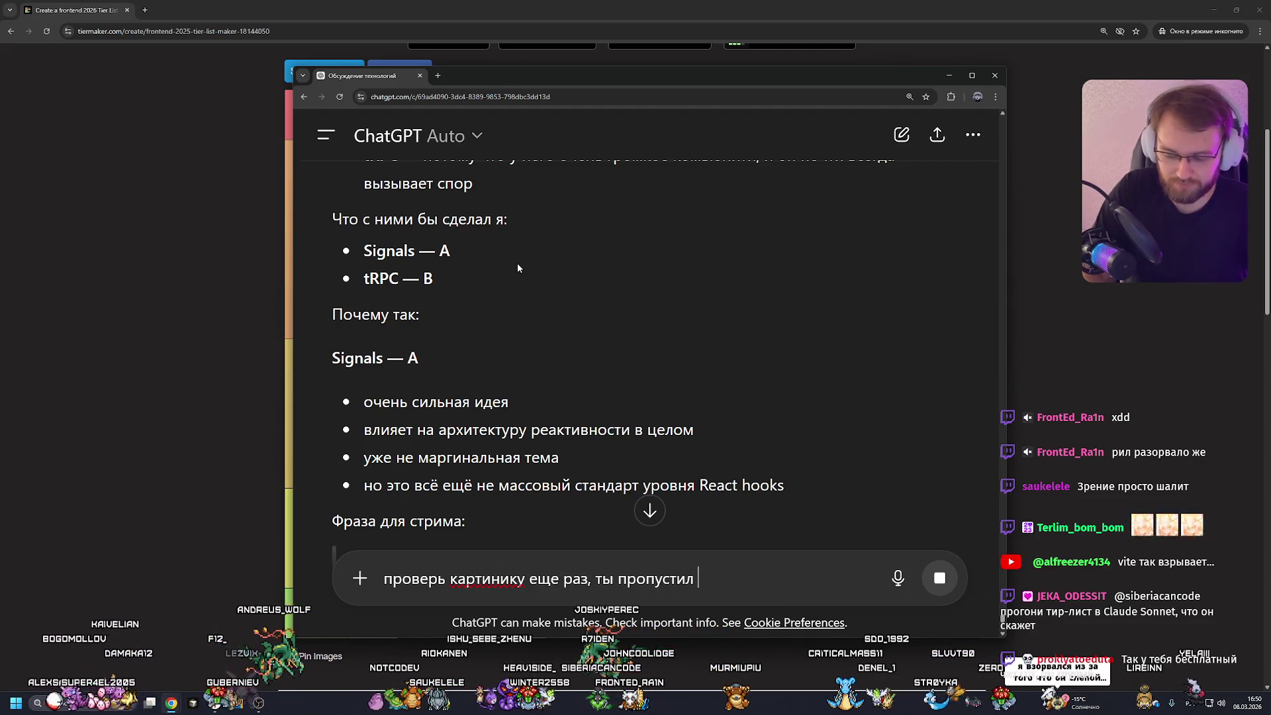
text( походу )
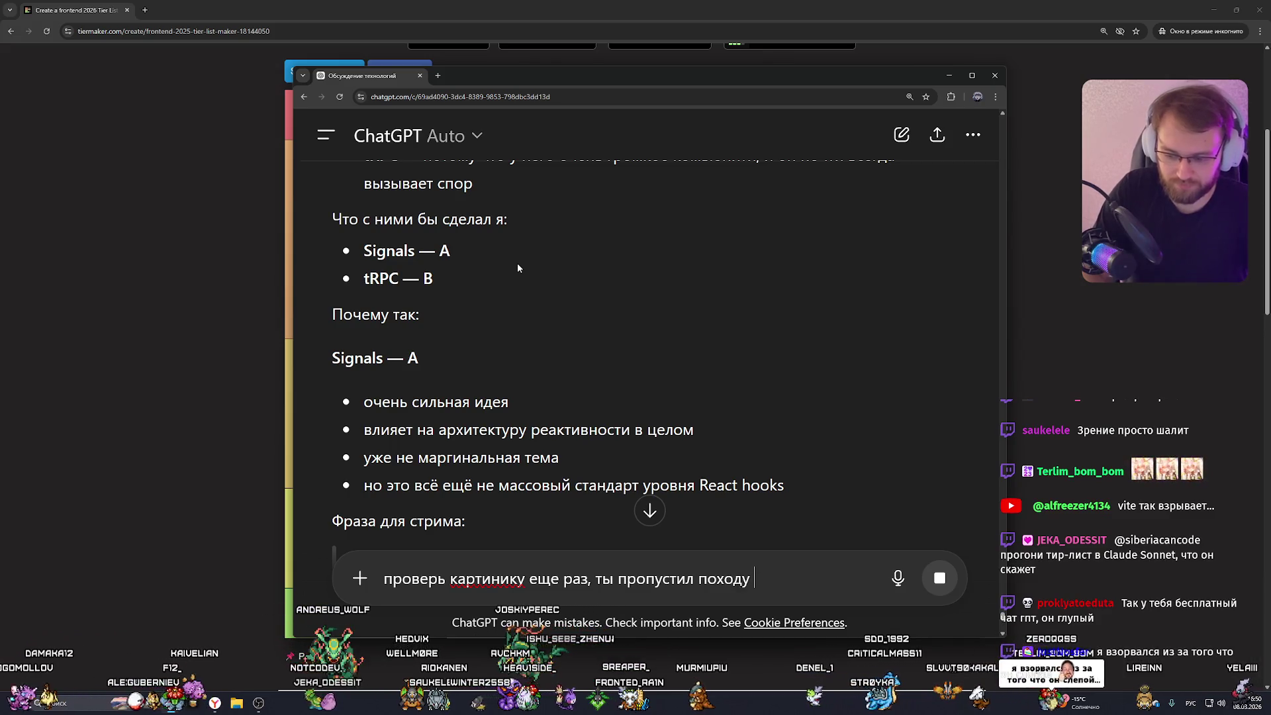
text(некоторые техн)
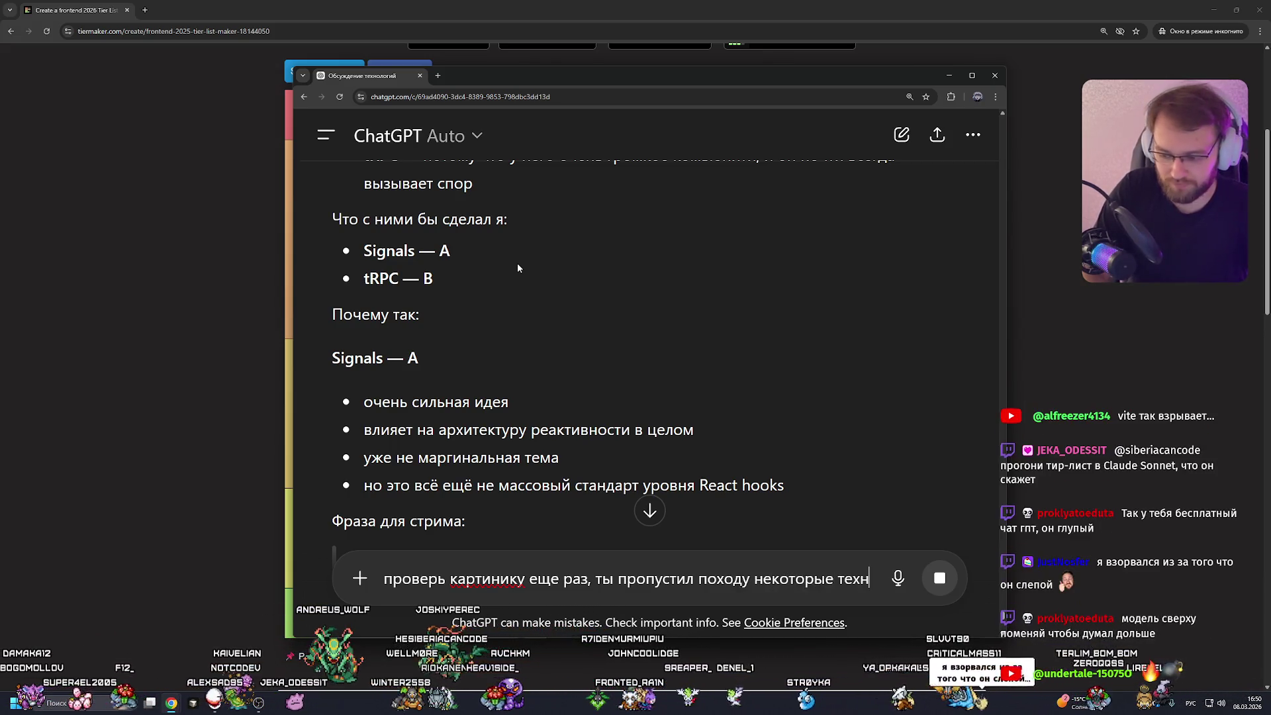
text(ологии)
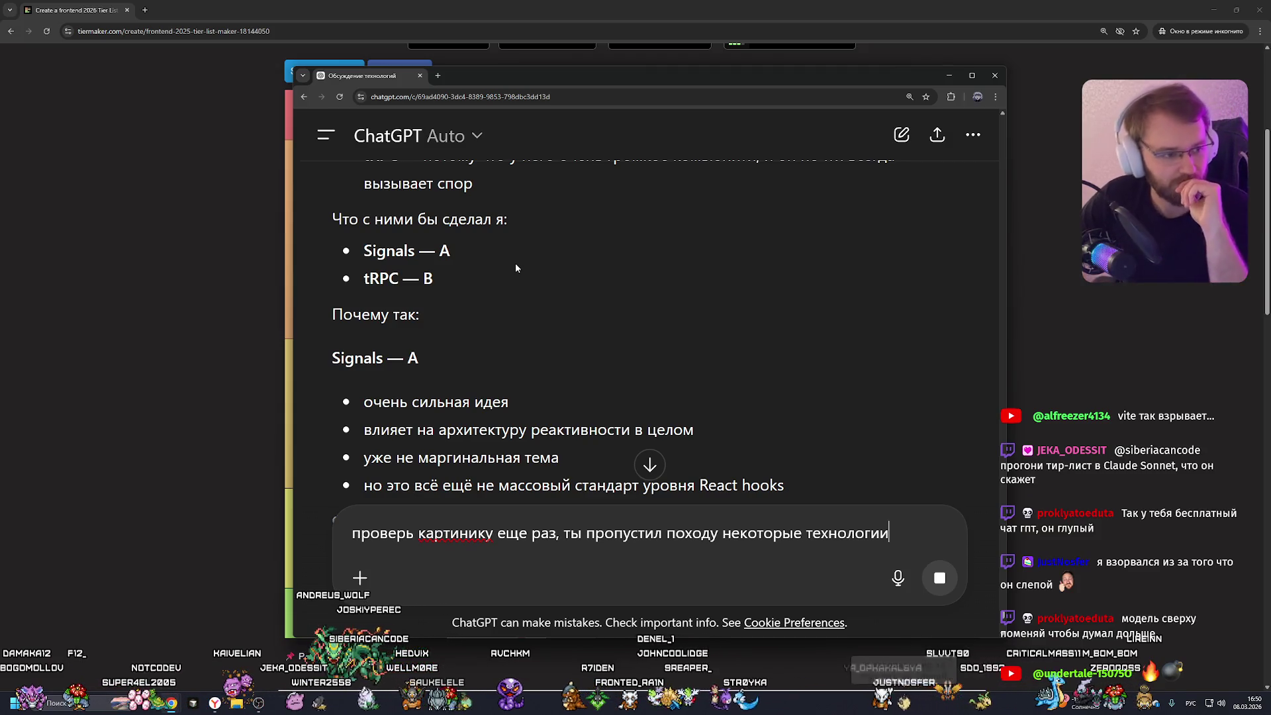
scroll(720, 281, down, 5)
Send the recheck request with the Auto model kept, and scroll to ChatGPT's reply.
click(934, 586)
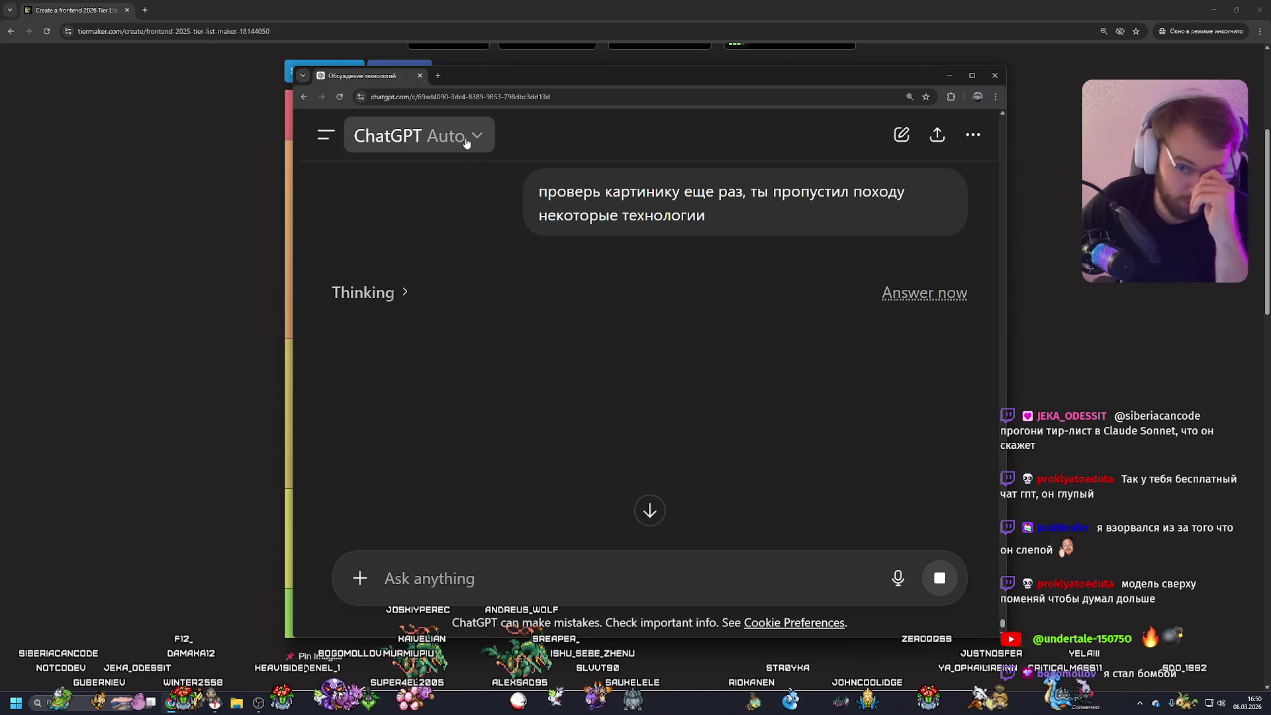
click(424, 136)
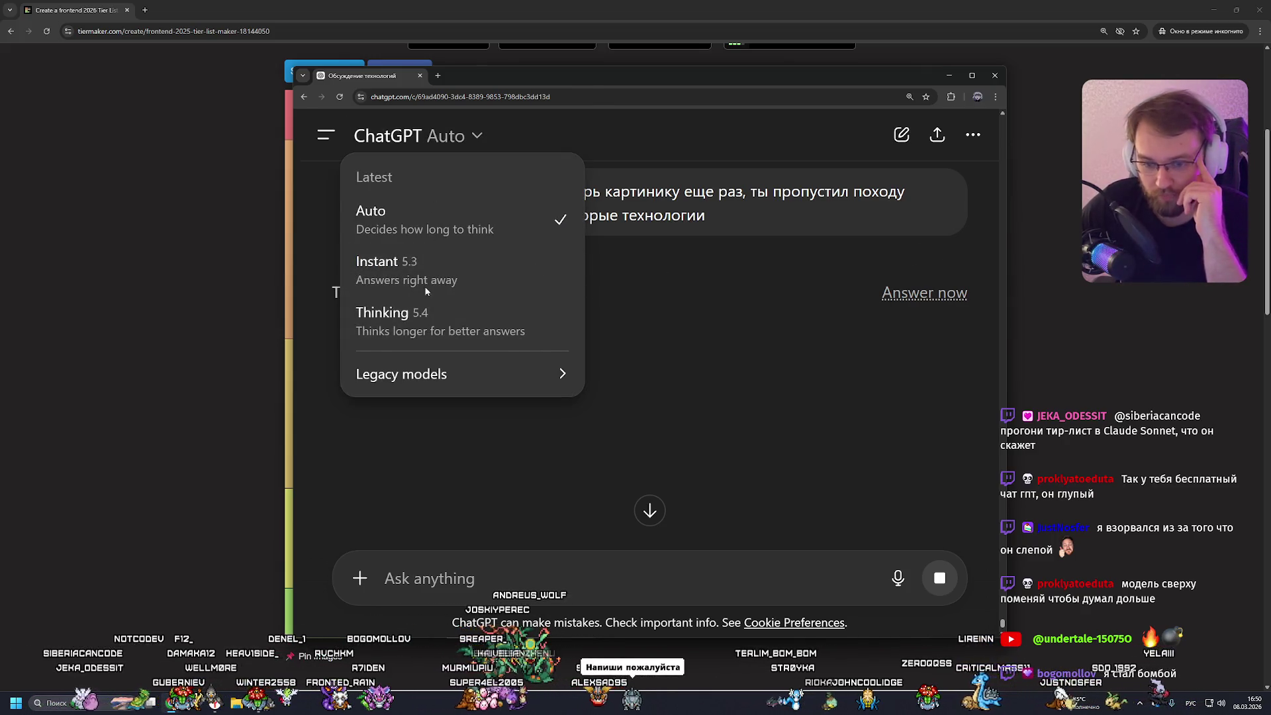
click(375, 294)
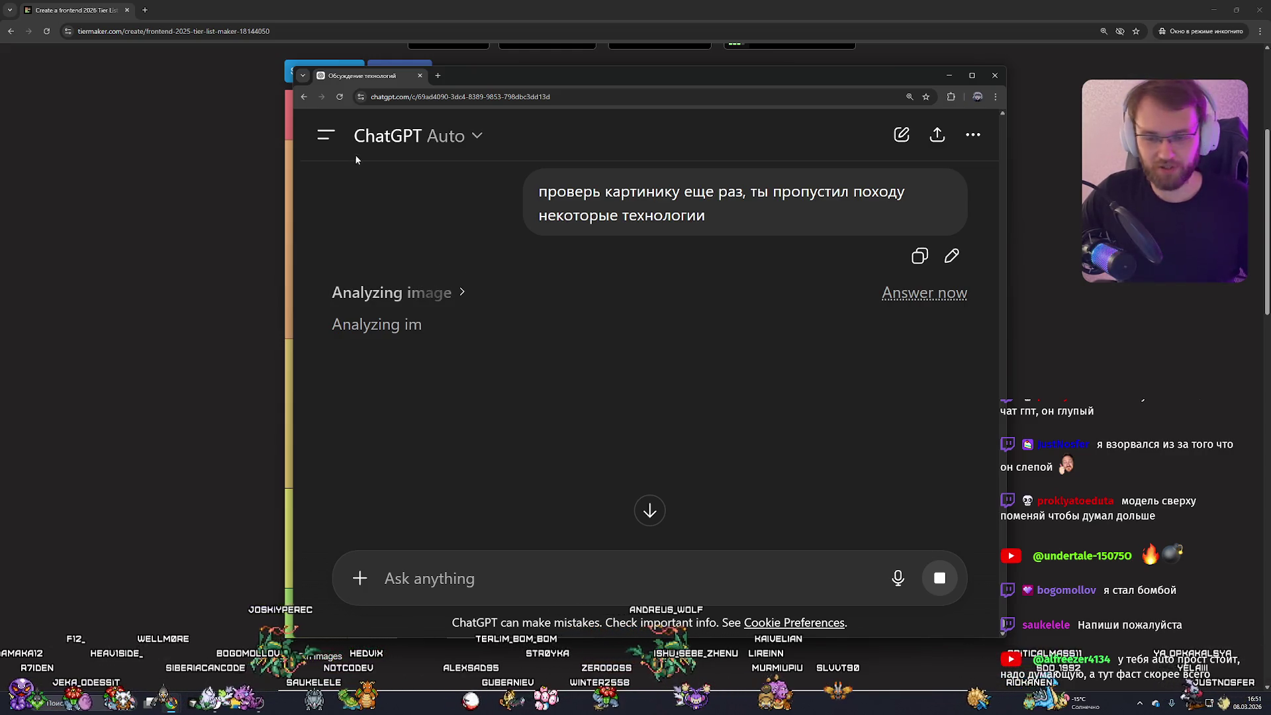
click(401, 144)
click(371, 219)
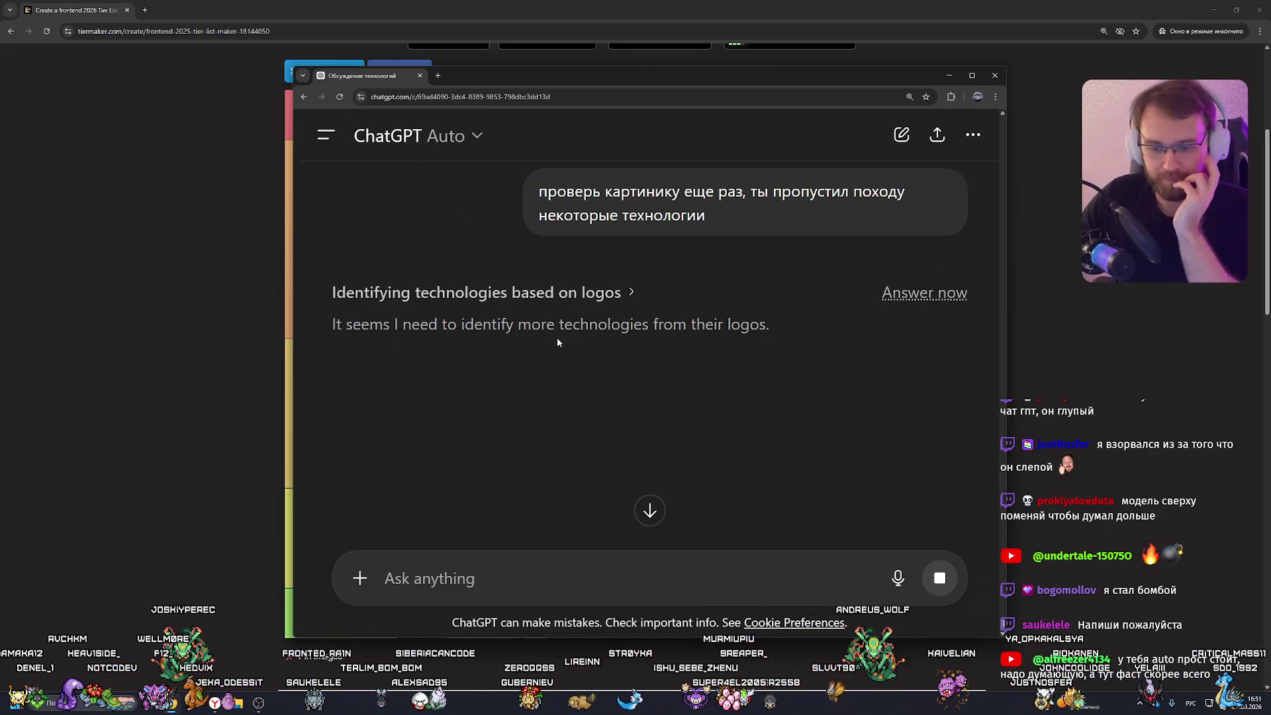
scroll(556, 343, down, 2)
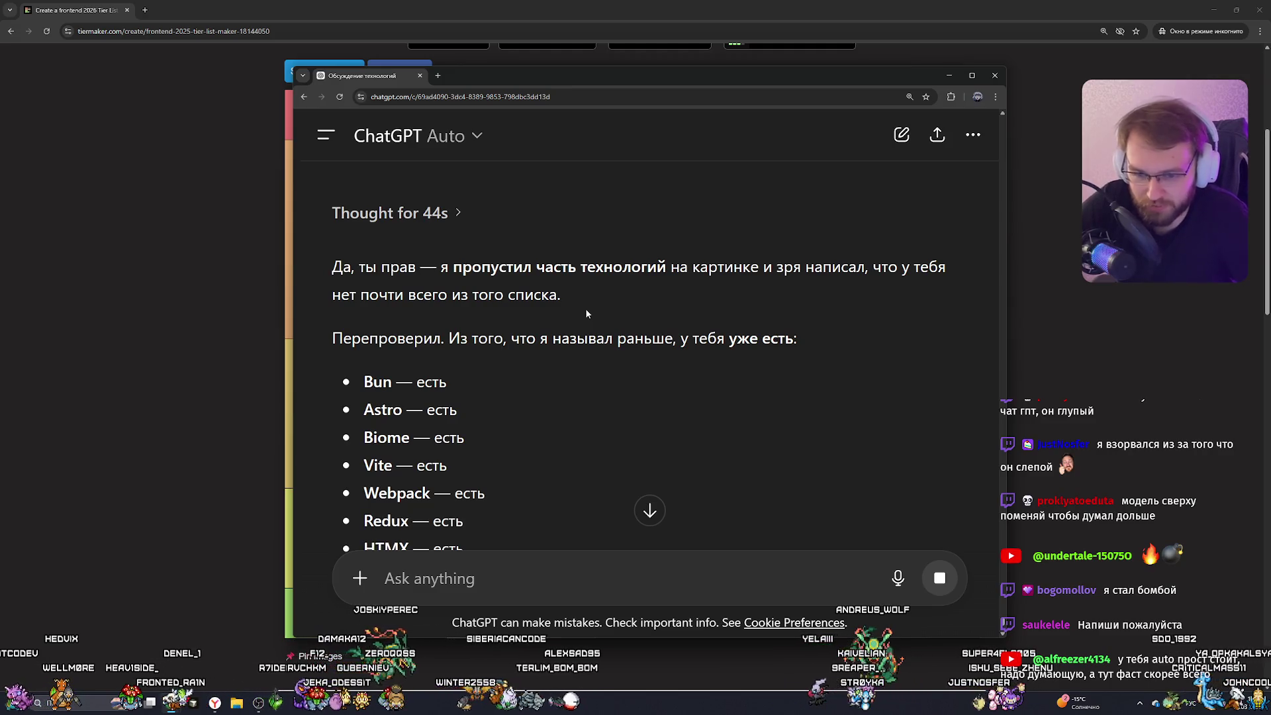
Send ChatGPT the message «давай еще раз тогда провалидируй список» to revalidate the list.
scroll(582, 298, down, 10)
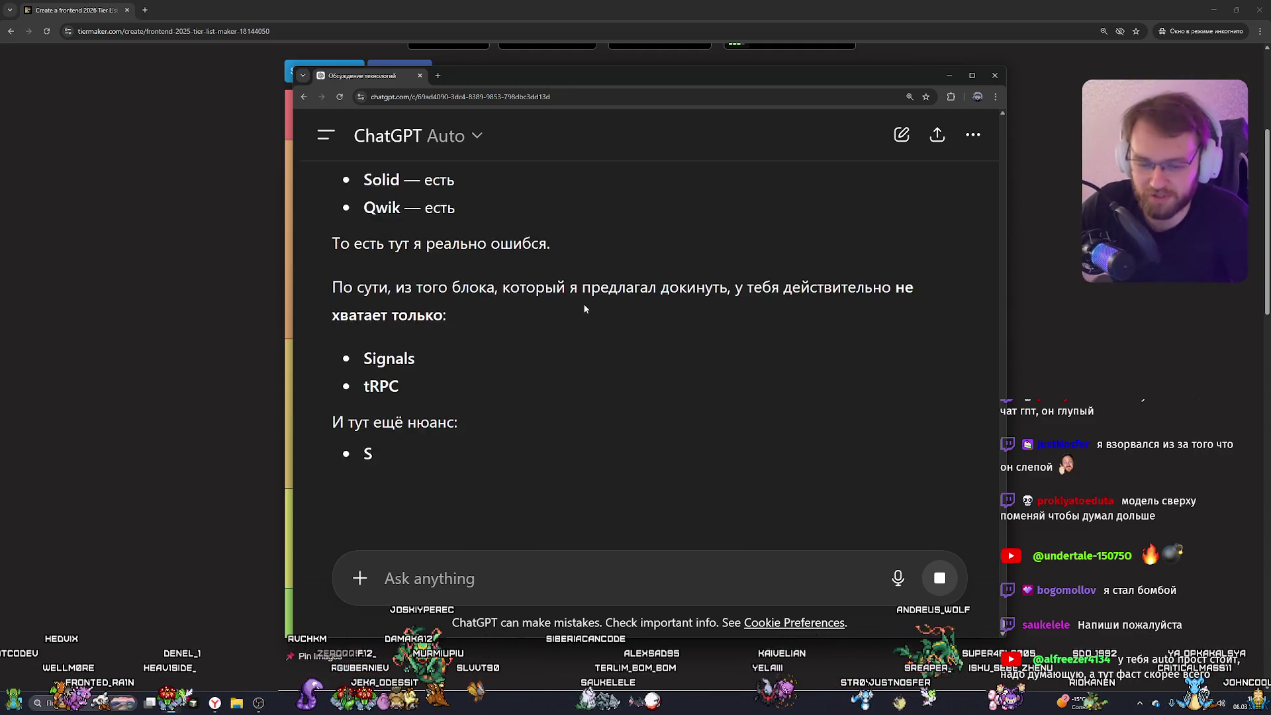
click(510, 570)
text(давай еще раз тогда провалидир)
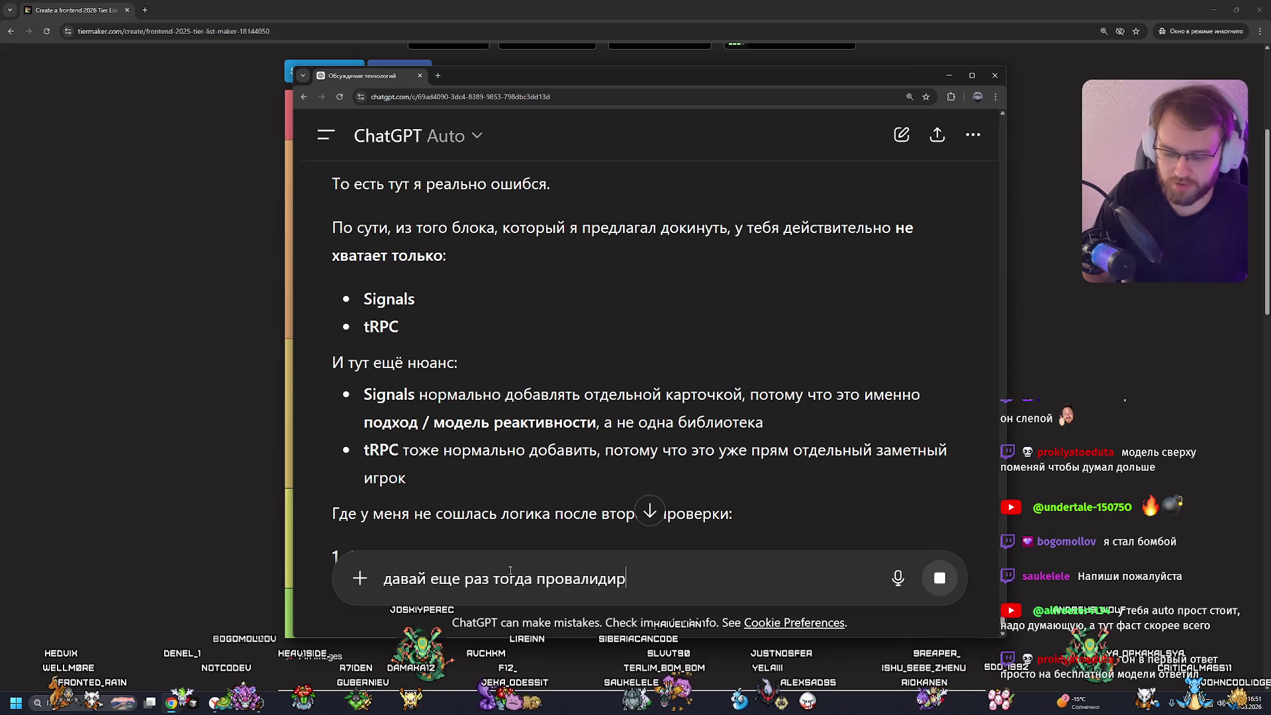
text(уй списк)
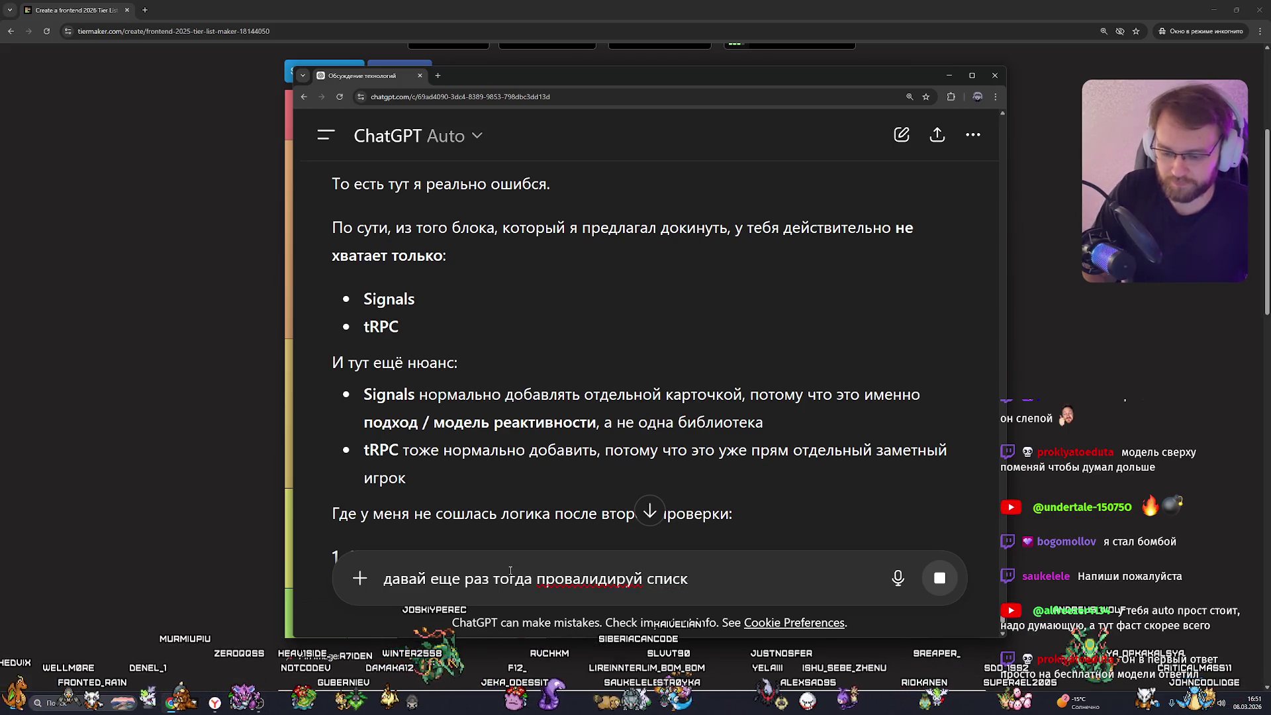
key(BackSpace)
text(ок)
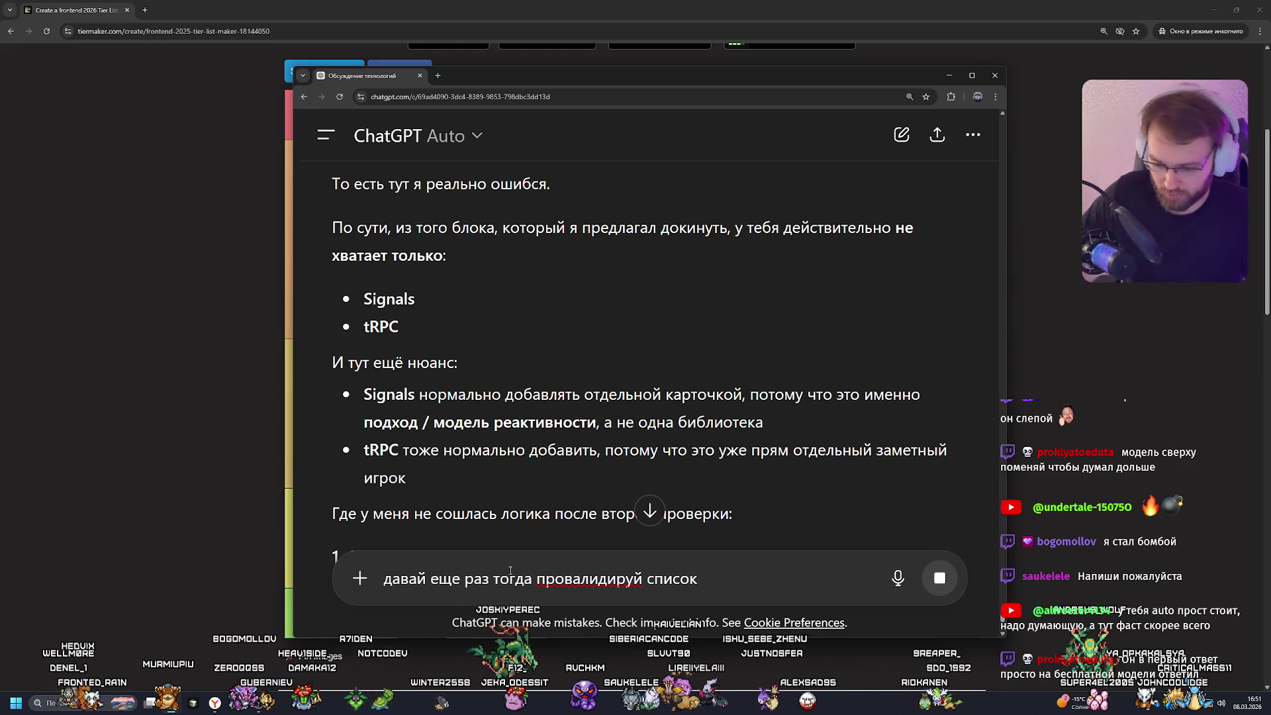
scroll(583, 391, down, 5)
scroll(550, 359, up, 2)
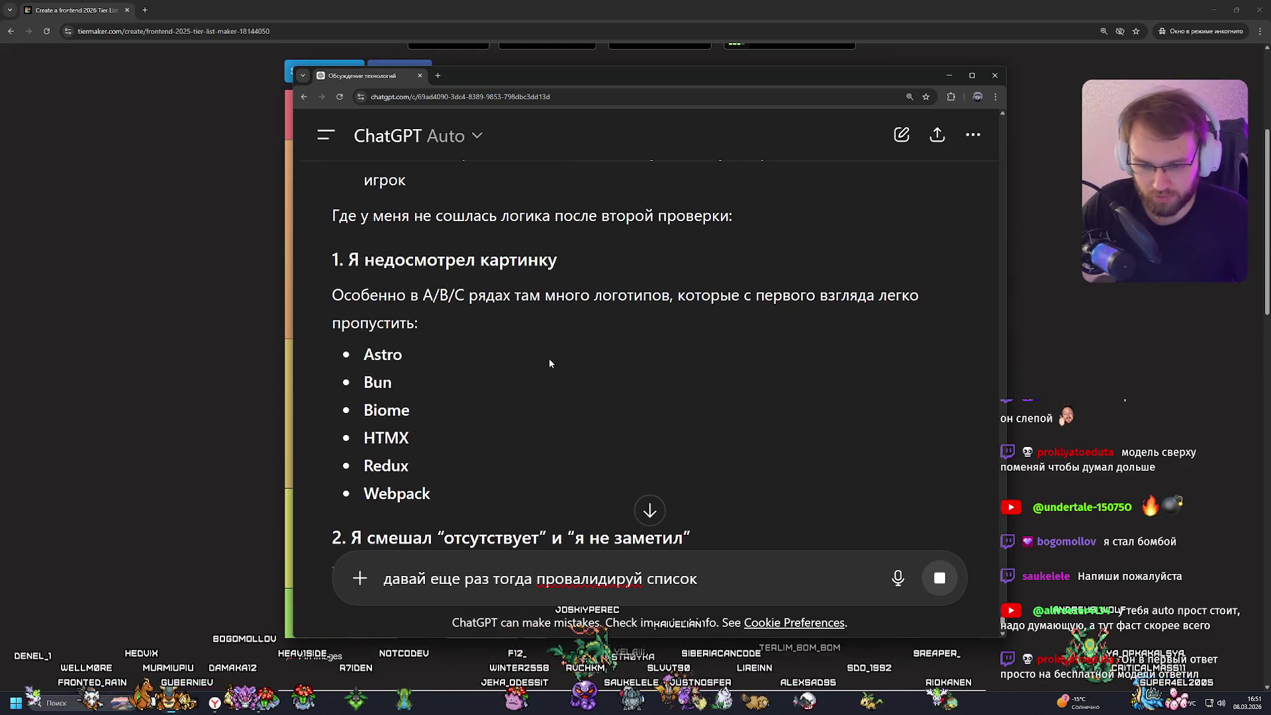
scroll(550, 359, down, 2)
scroll(547, 362, up, 1)
scroll(547, 361, down, 5)
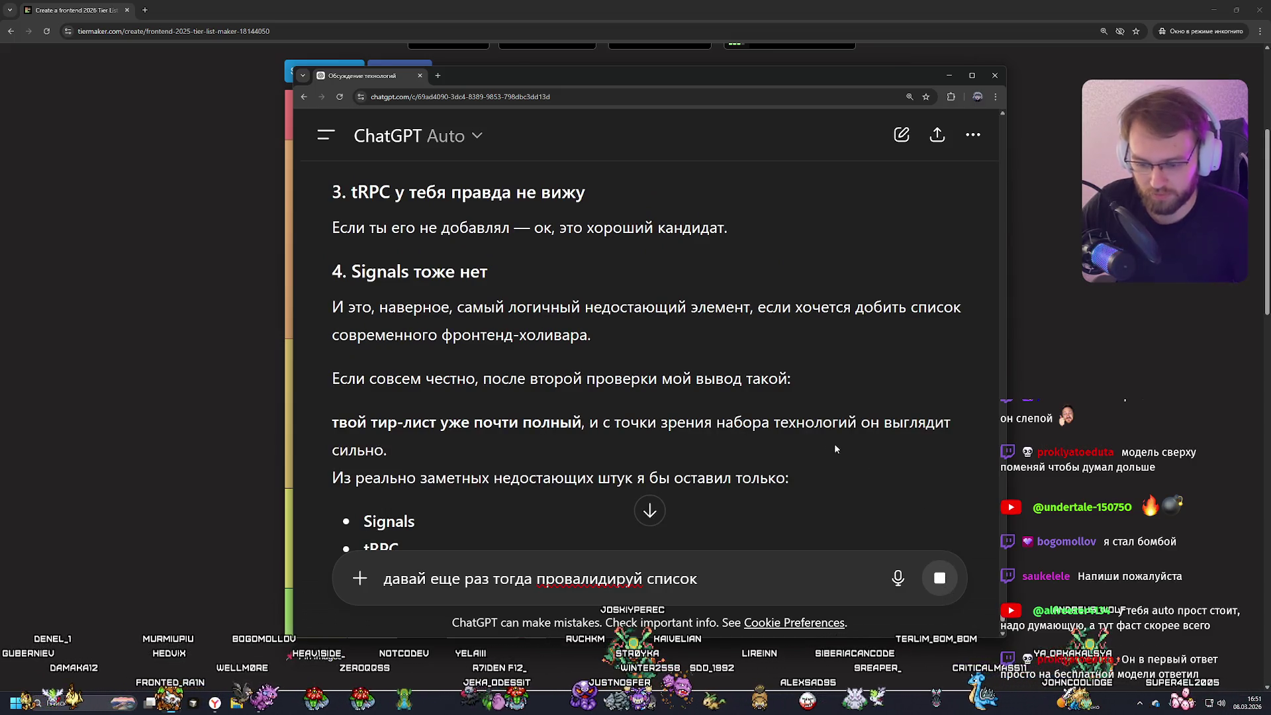
key(Return)
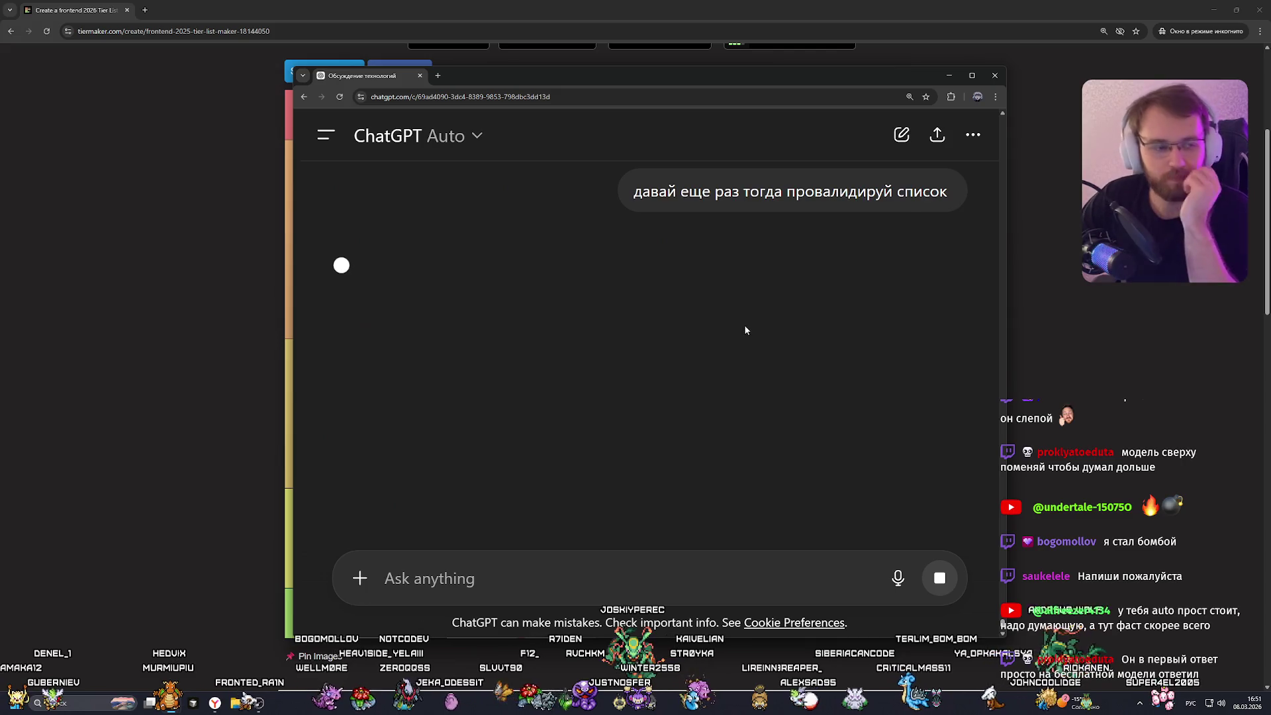
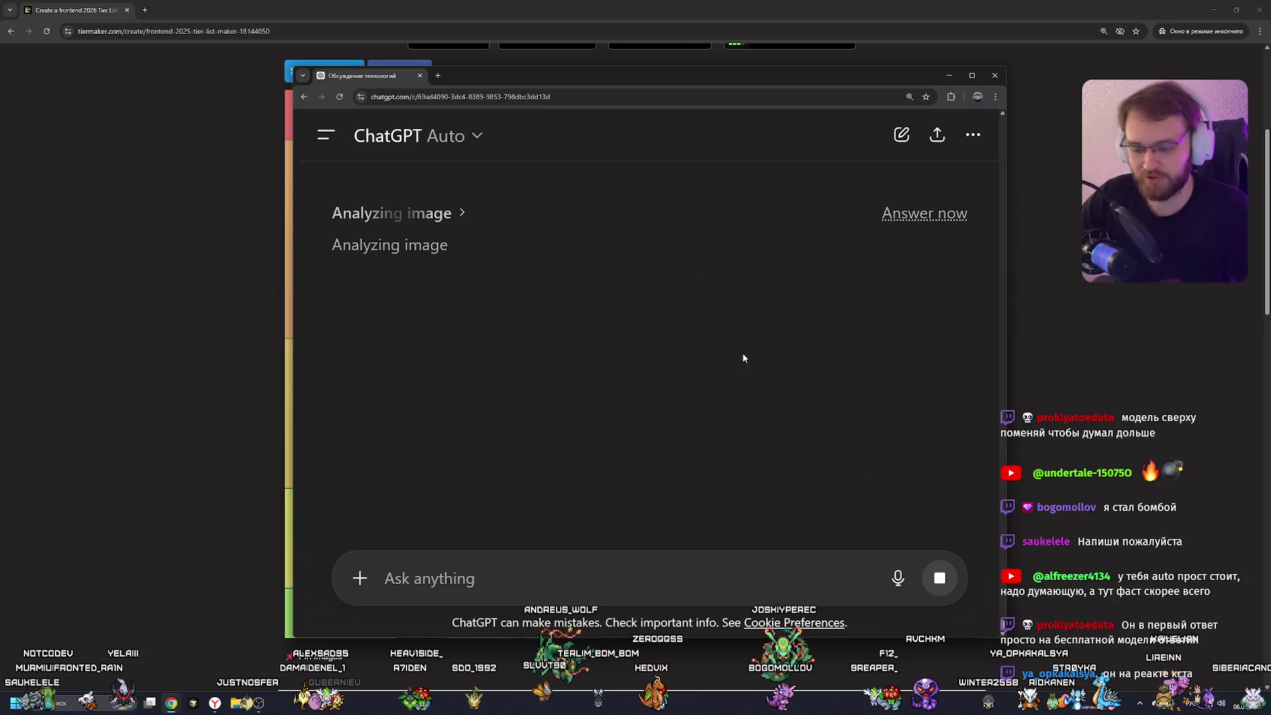
Zoom out the ChatGPT page and follow the tier-list critique as it streams in.
key(ctrl+minus)
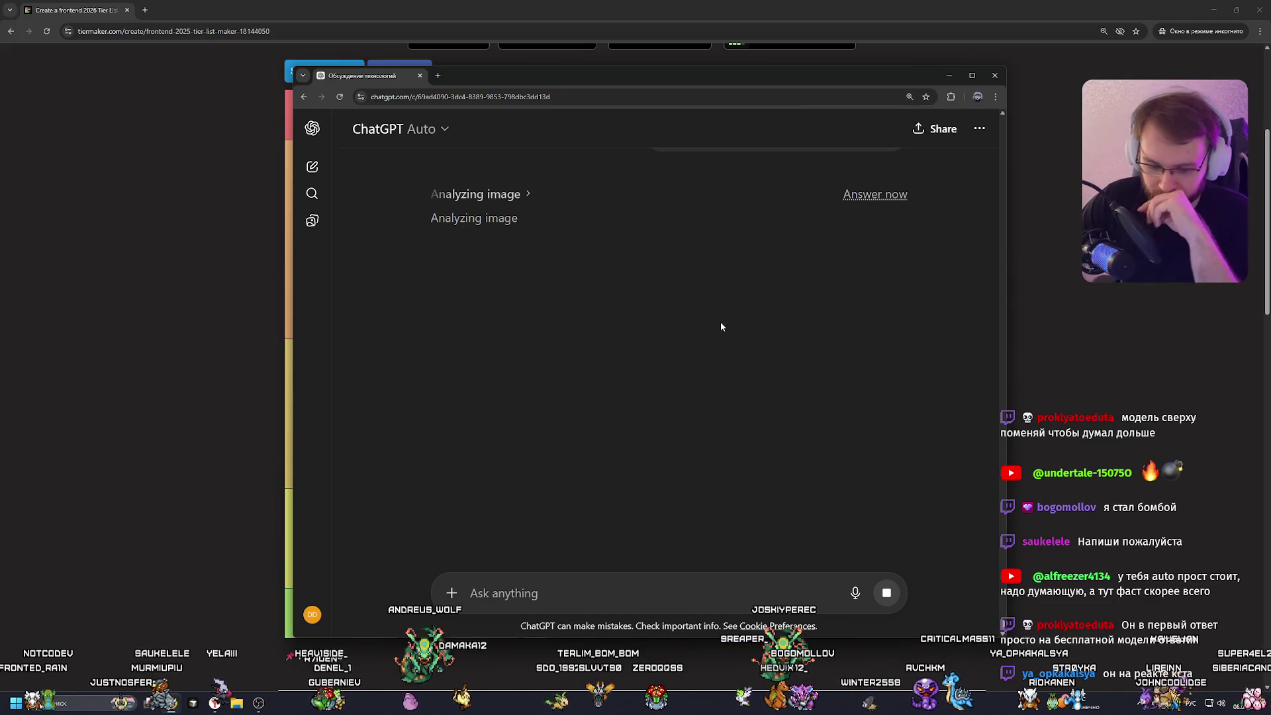
scroll(692, 320, up, 3)
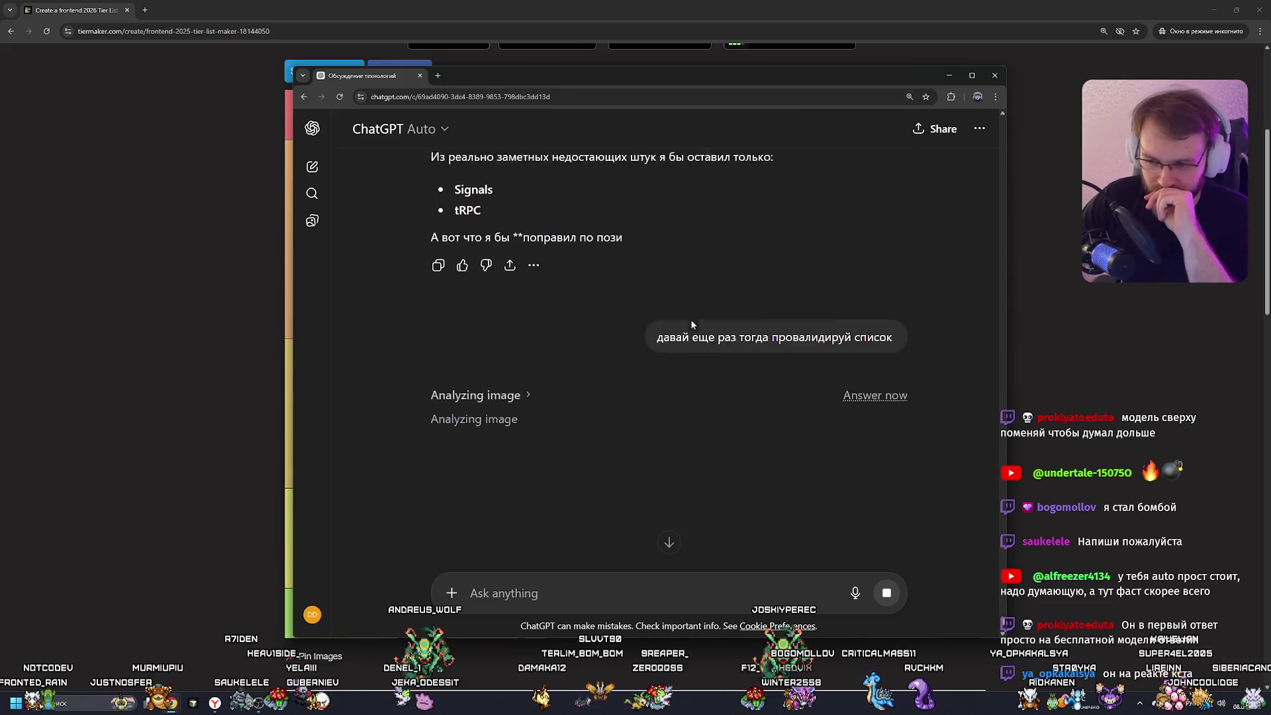
scroll(690, 319, down, 3)
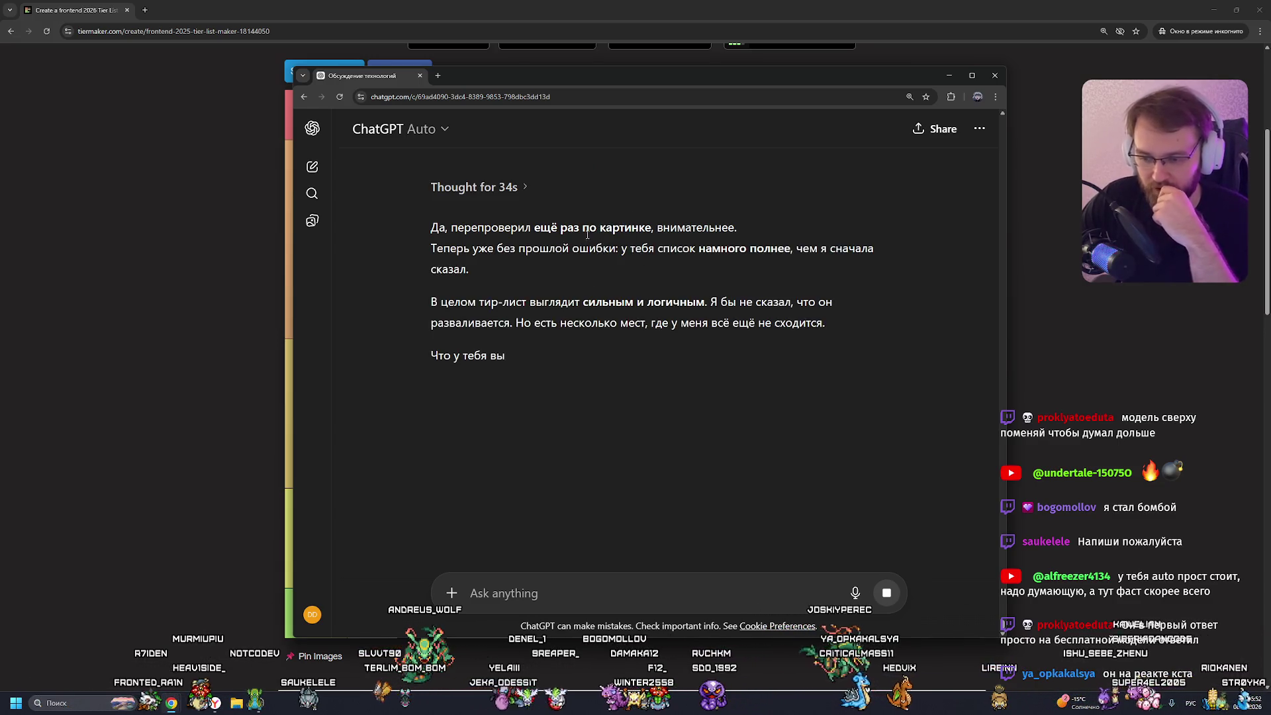
scroll(583, 254, up, 2)
scroll(581, 252, down, 2)
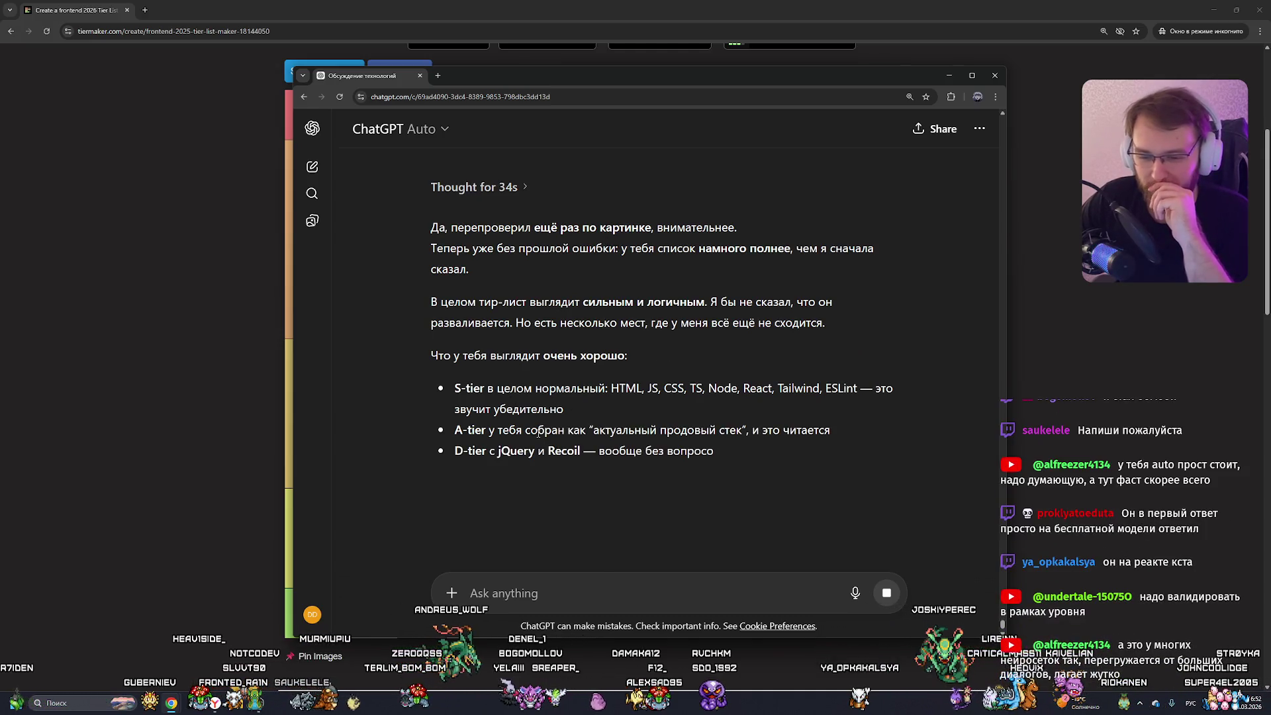
scroll(614, 381, down, 2)
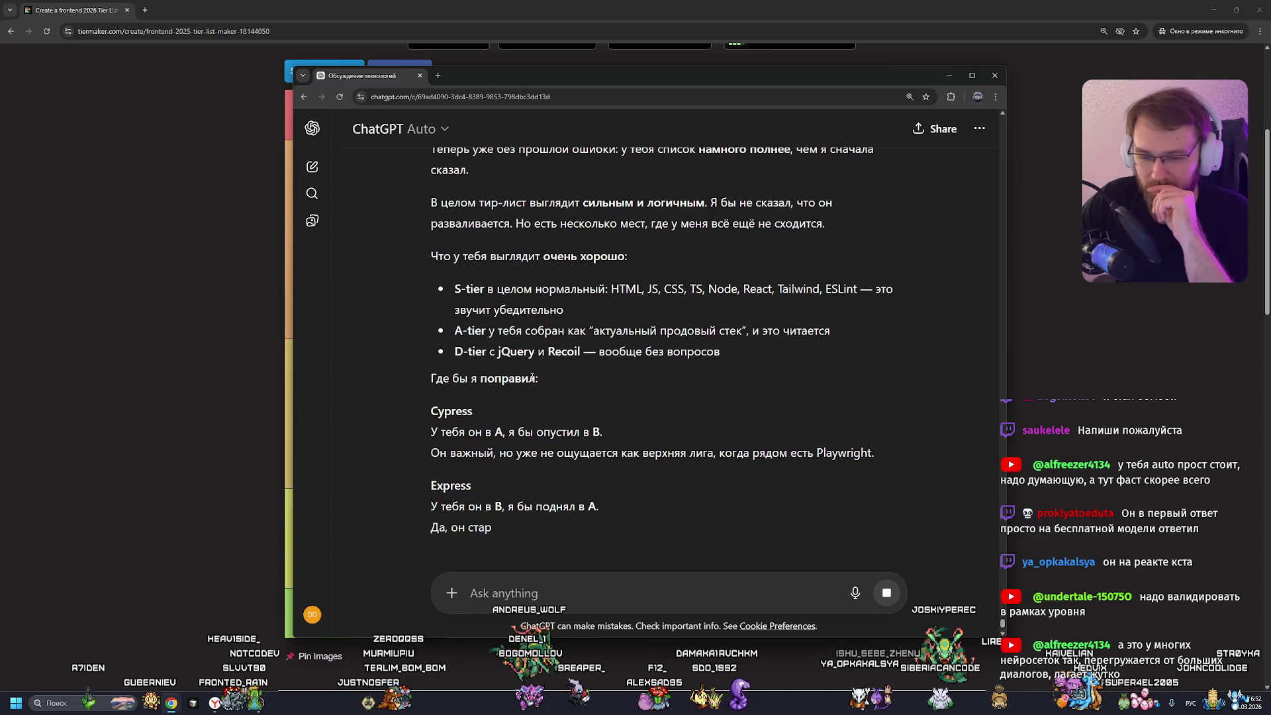
Compare against the tier list, then read the suggested moves: Cypress A→B, Express B→A, Gulp C→D.
key(alt+Tab)
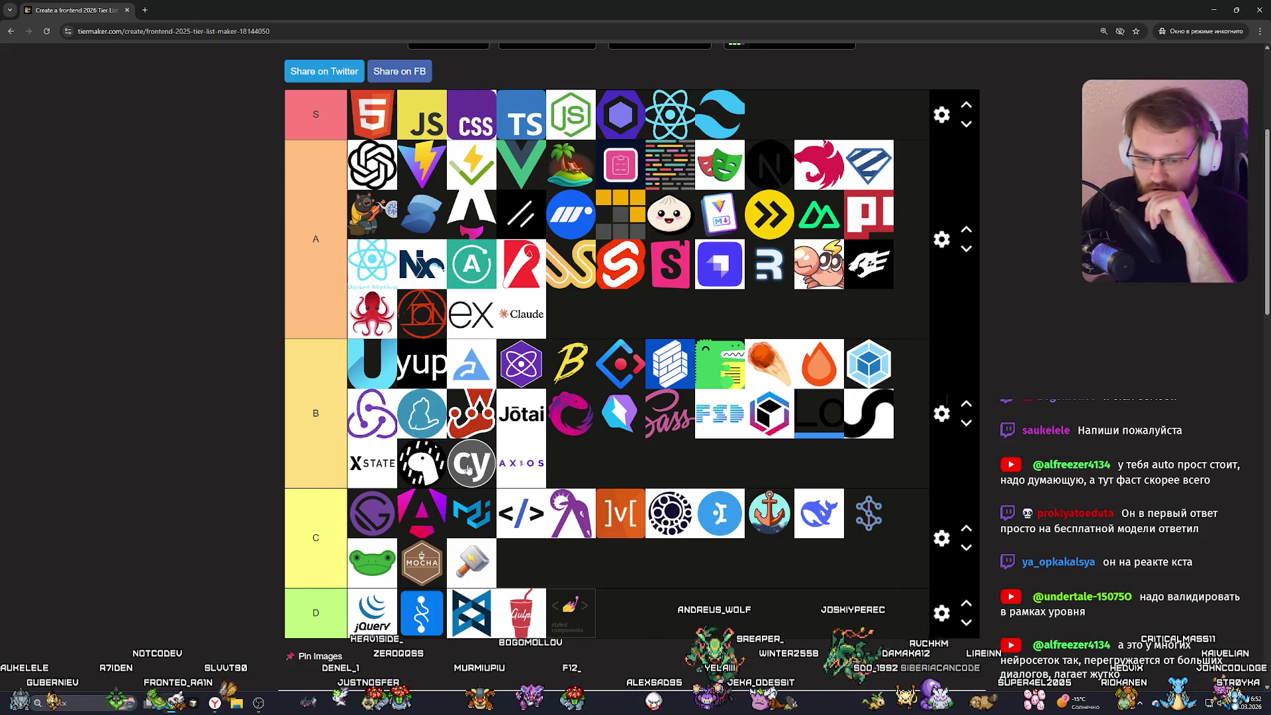
click(278, 652)
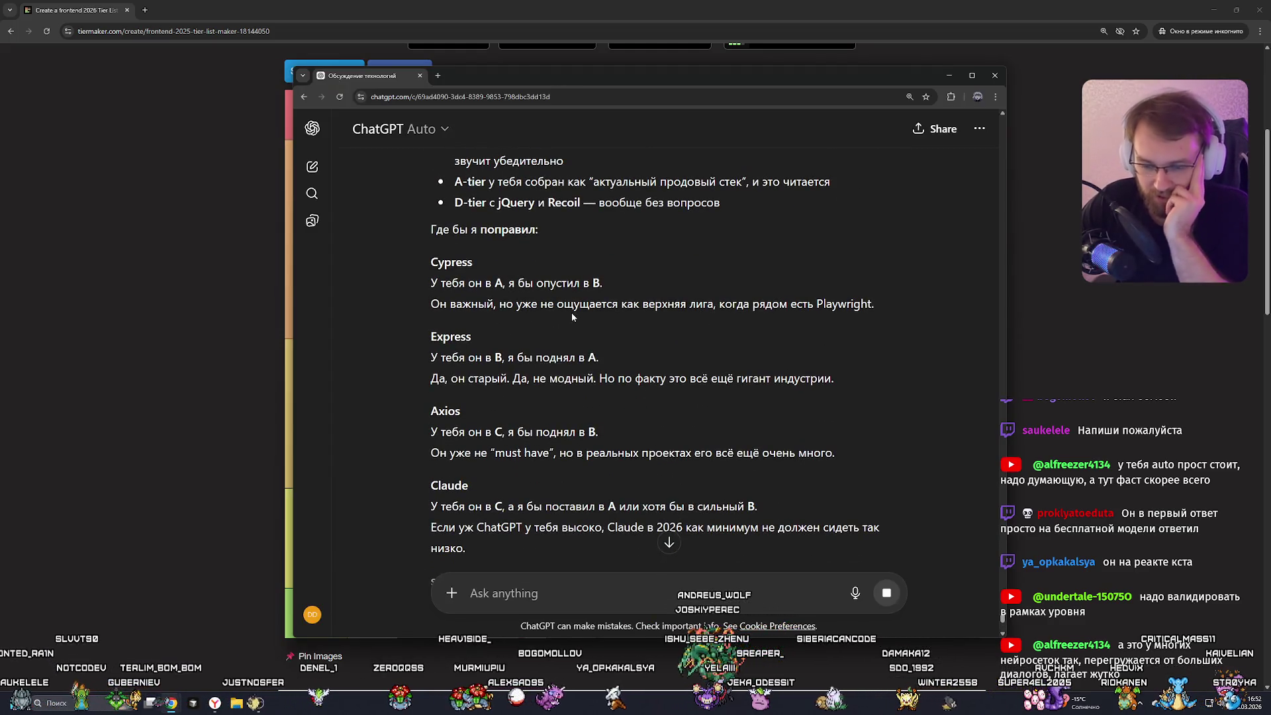
scroll(571, 312, down, 2)
scroll(545, 303, down, 2)
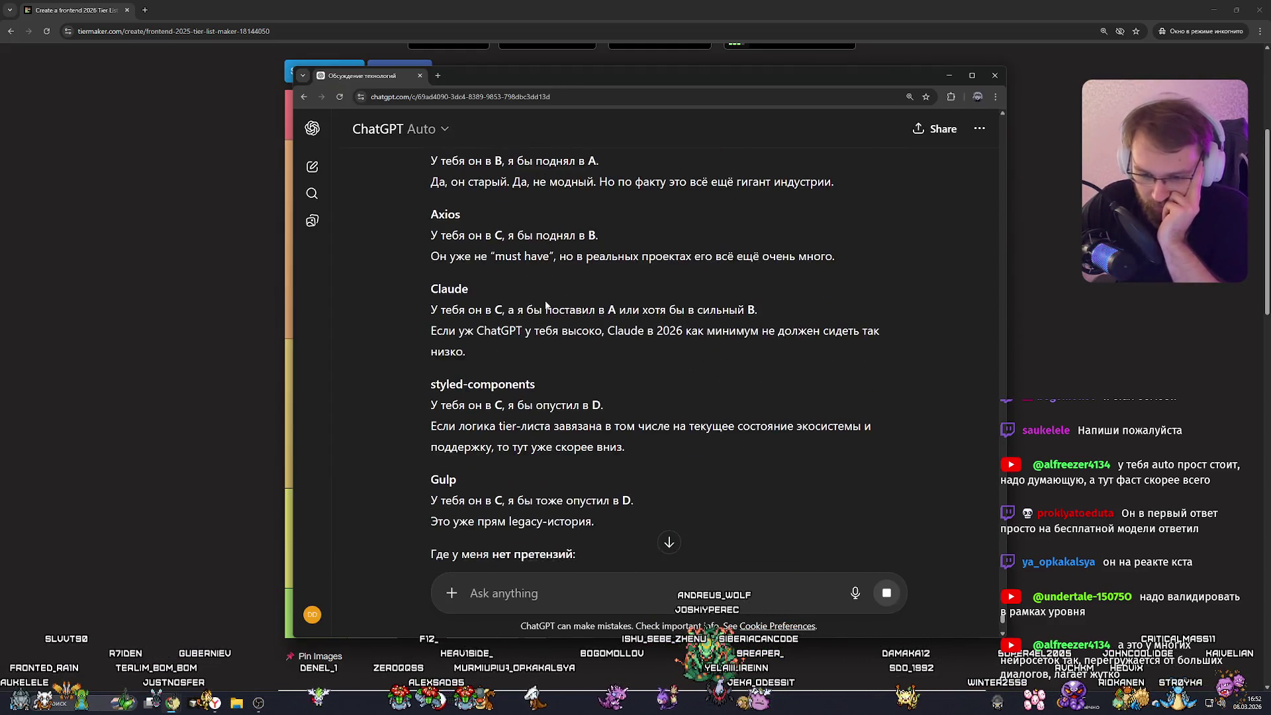
scroll(551, 306, down, 6)
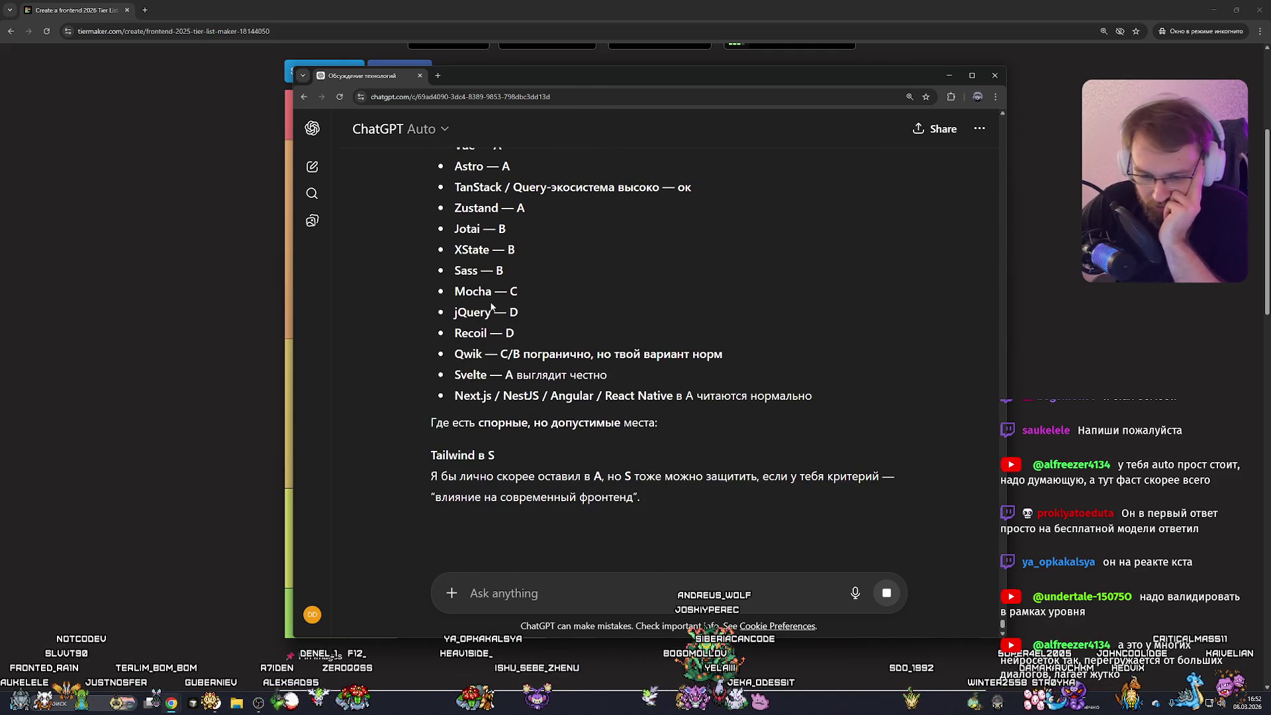
scroll(490, 305, down, 3)
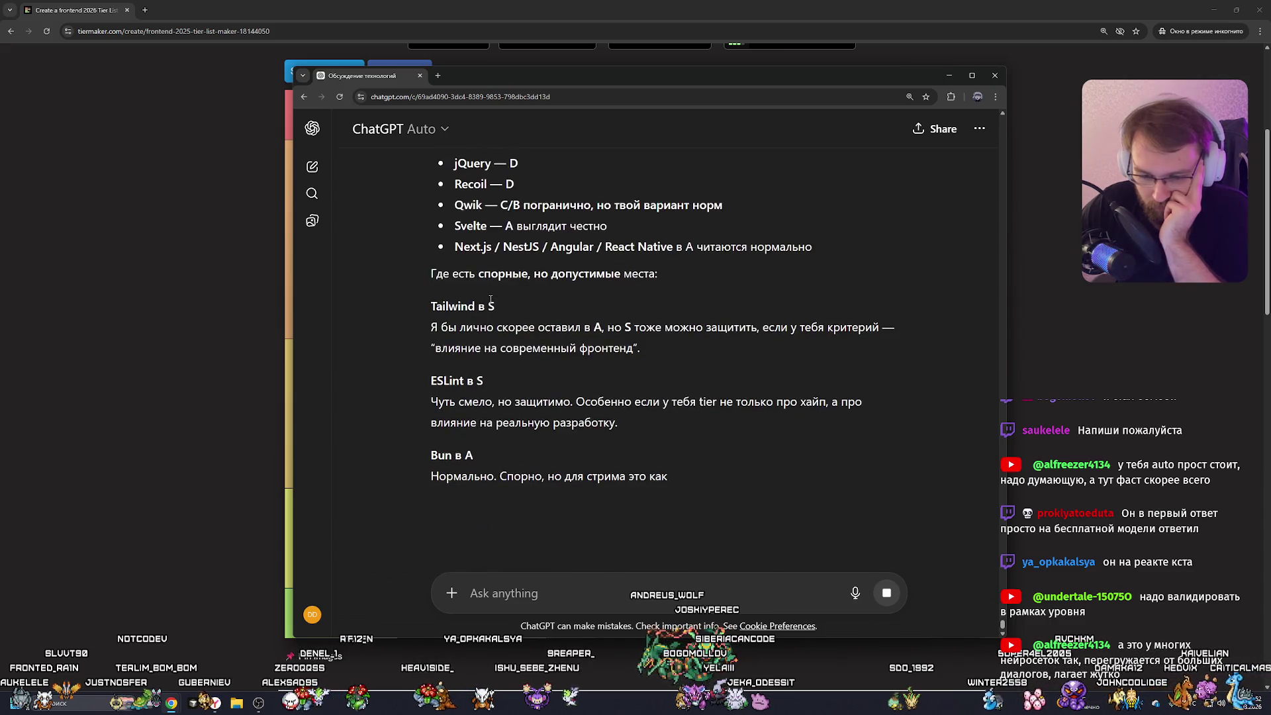
scroll(490, 298, down, 2)
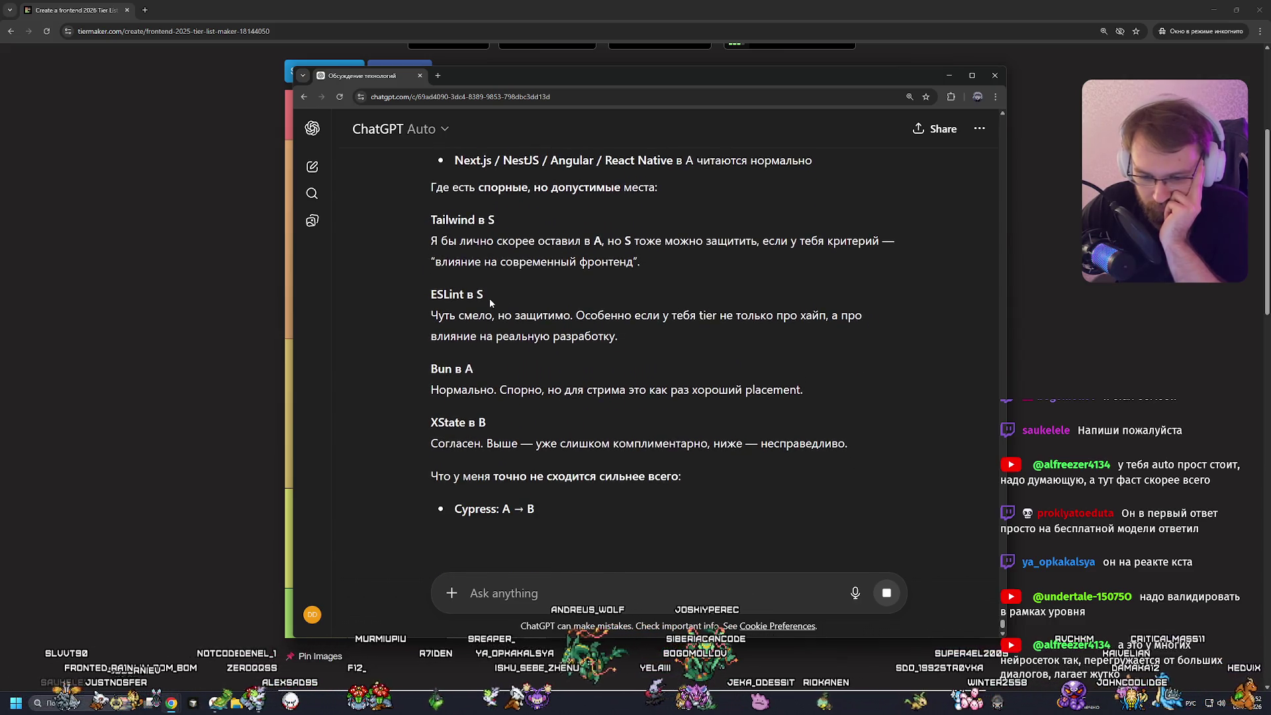
scroll(490, 298, down, 1)
scroll(488, 297, down, 2)
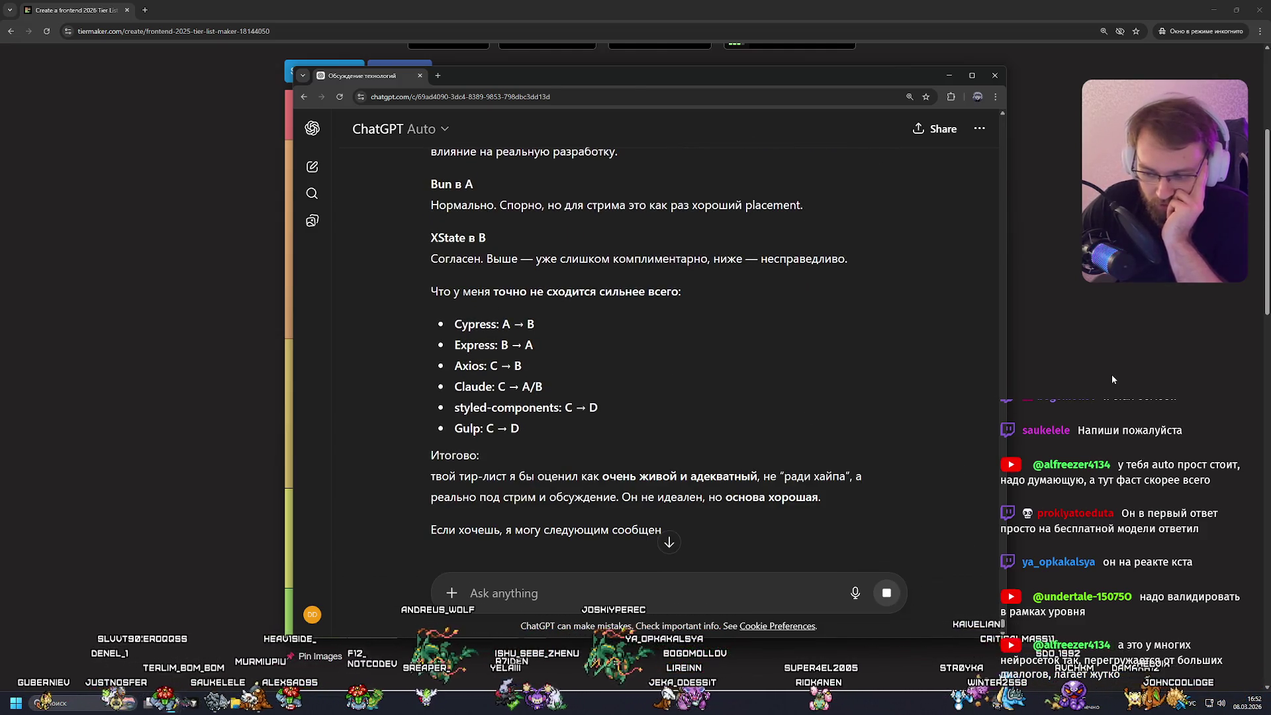
Bring the TierMaker tier list back in front, zoomed to 175% and fullscreen.
click(1172, 422)
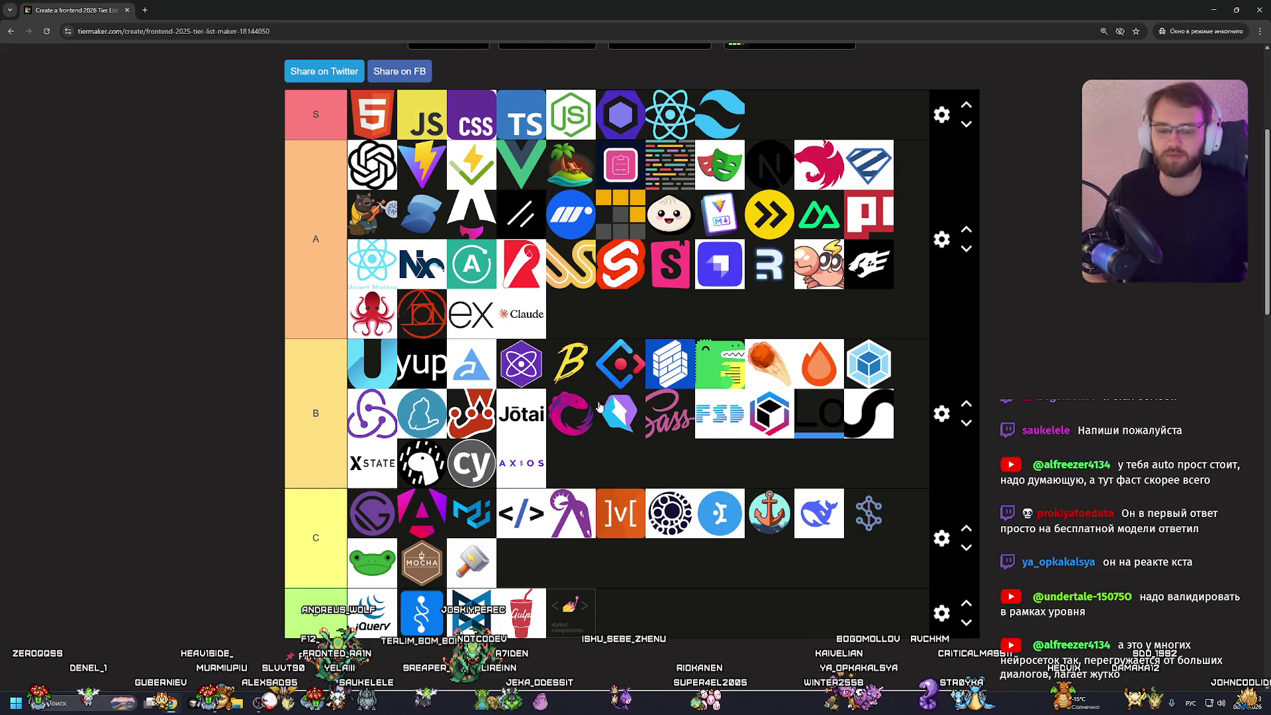
key(ctrl+equal)
key(ctrl+equal)
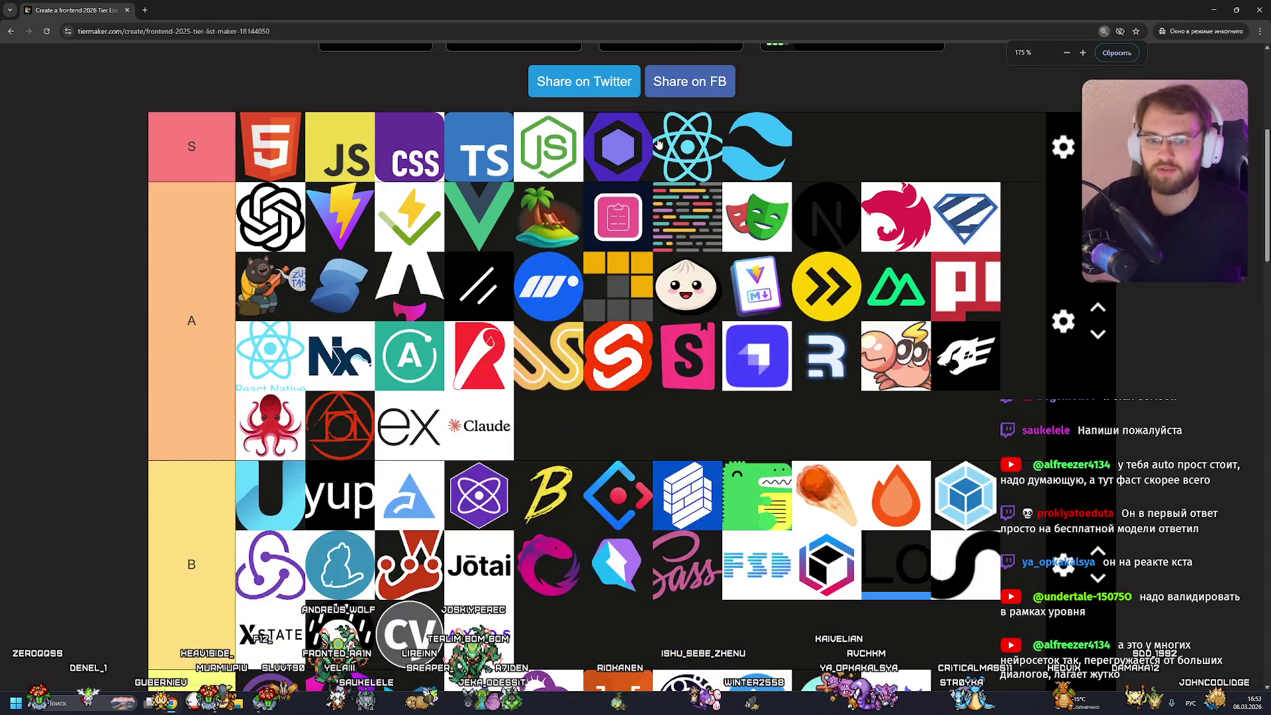
key(F11)
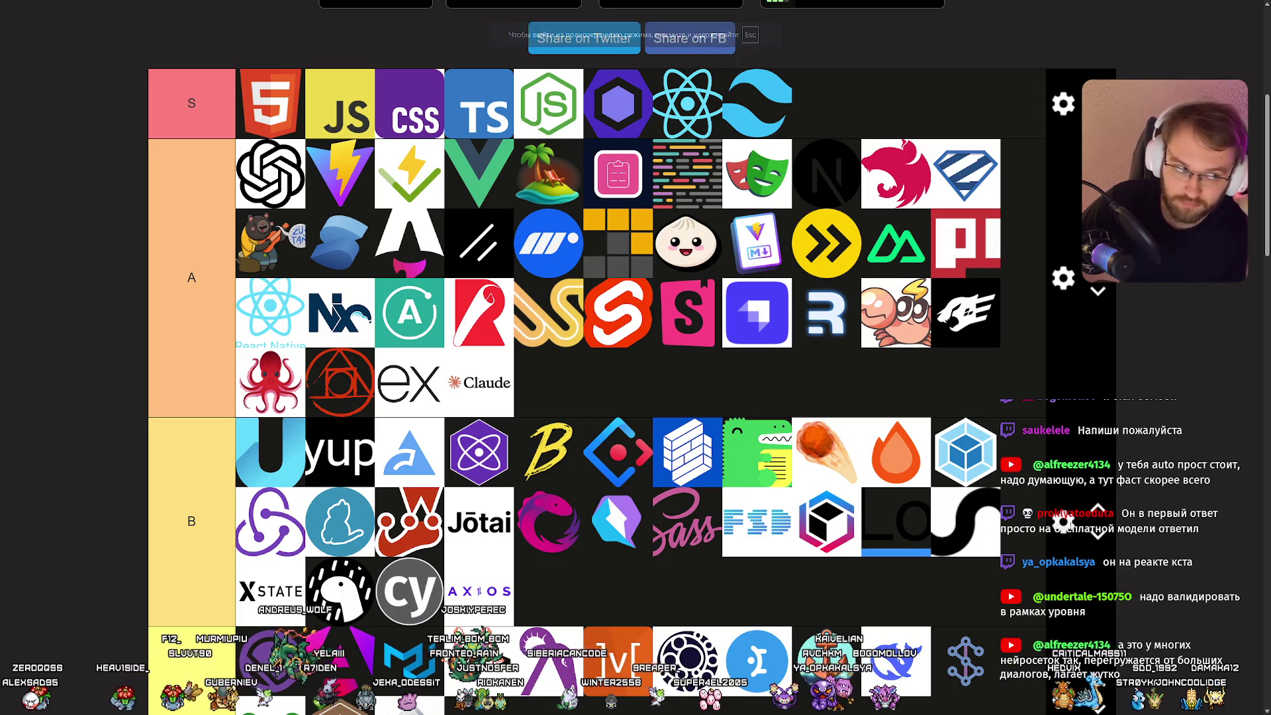
Scroll through the frontend 2026 tiers to review the populated S and A rows.
scroll(772, 191, up, 1)
scroll(772, 191, down, 2)
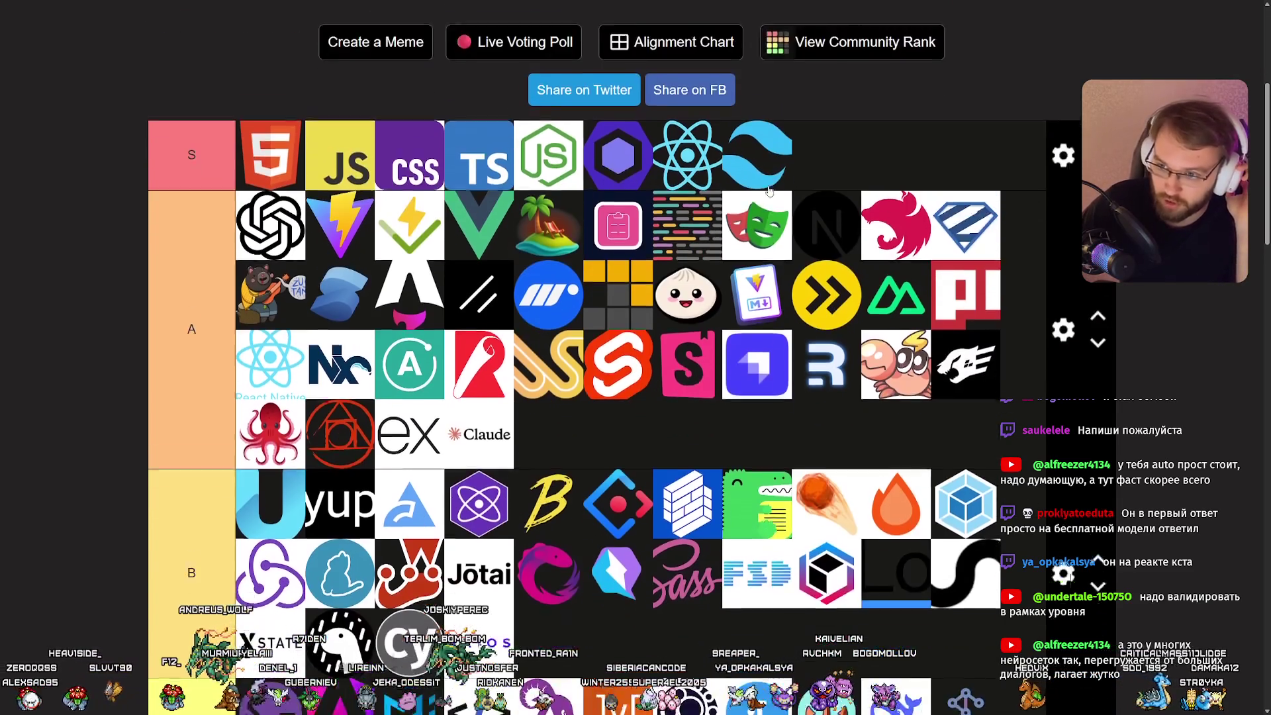
scroll(770, 192, up, 2)
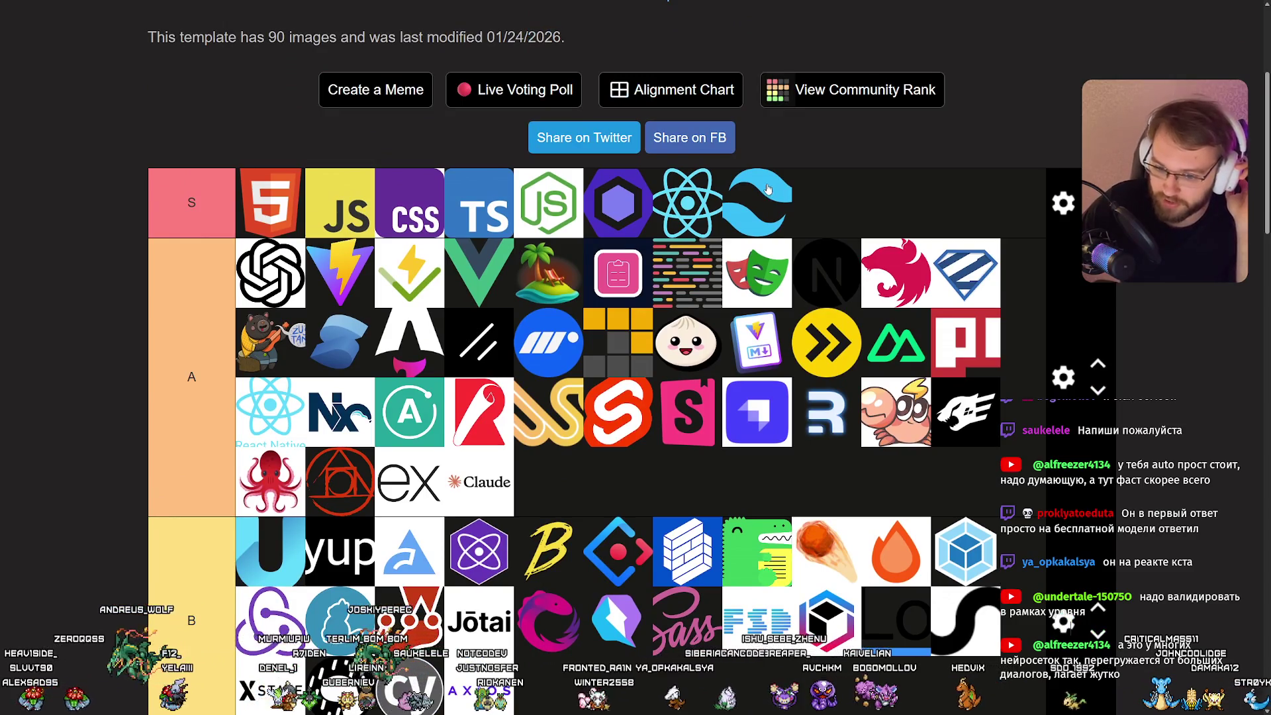
scroll(768, 190, down, 5)
scroll(756, 190, up, 4)
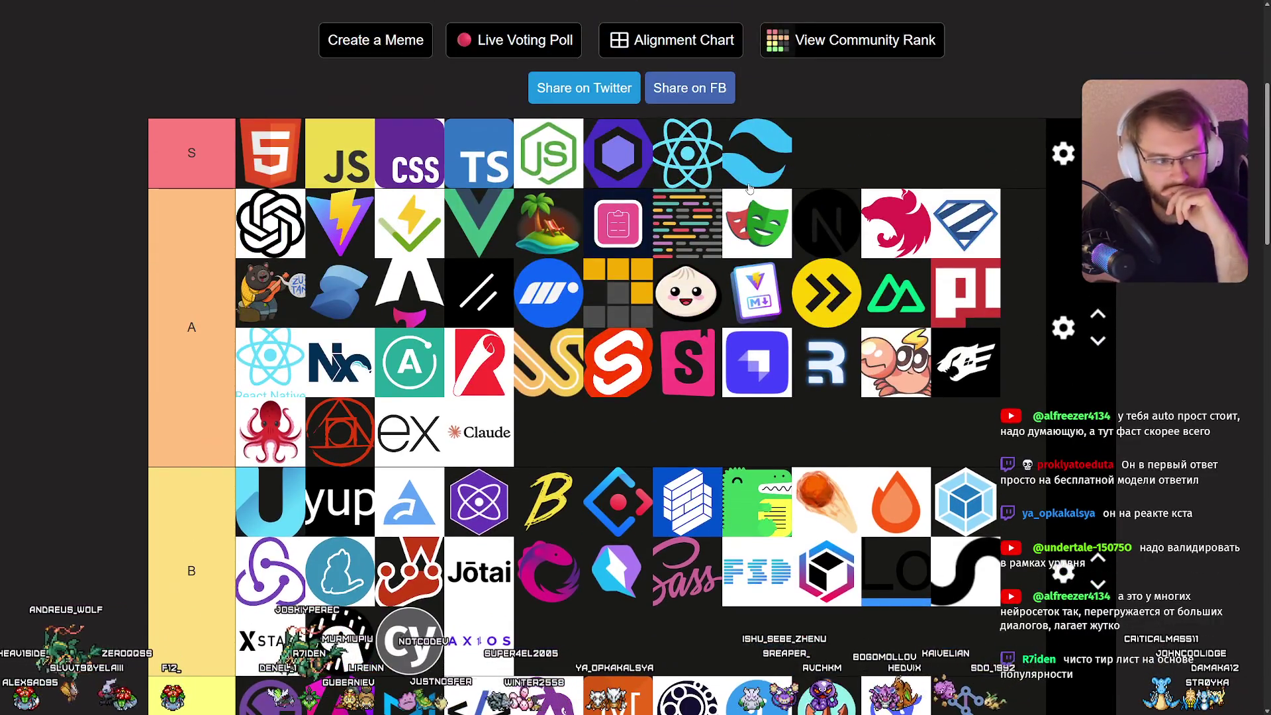
scroll(712, 190, up, 4)
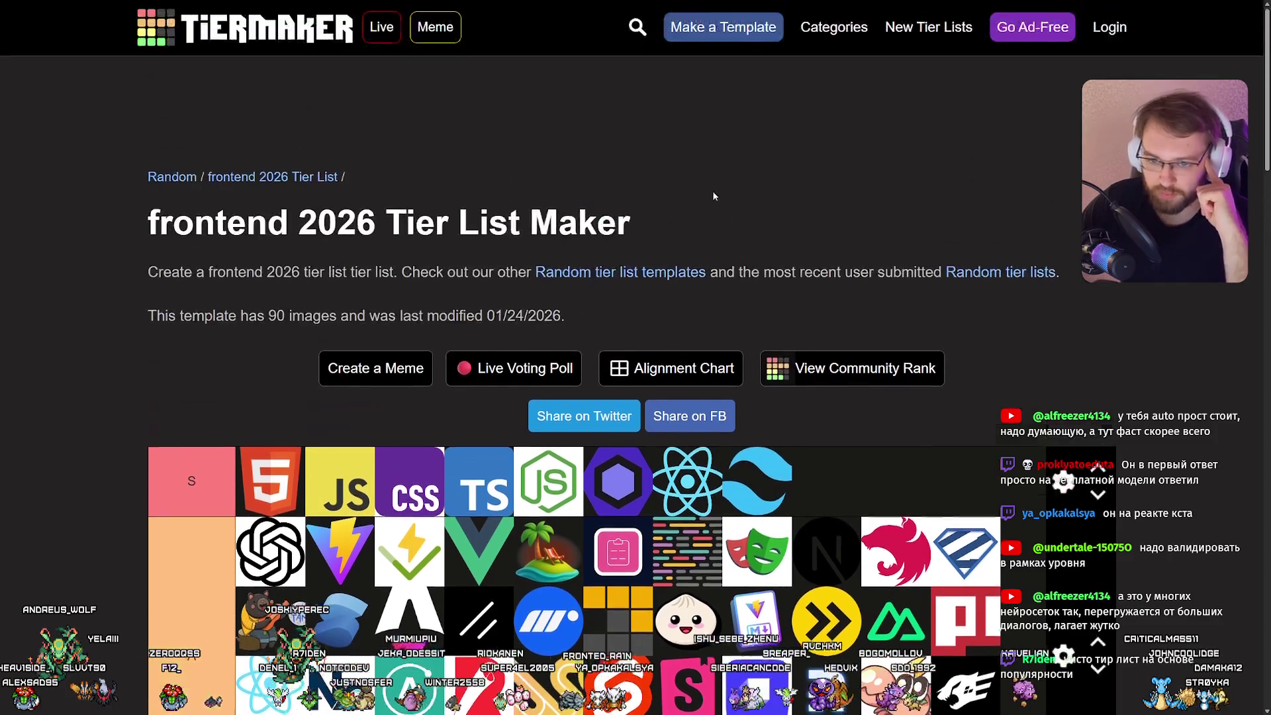
scroll(695, 191, down, 5)
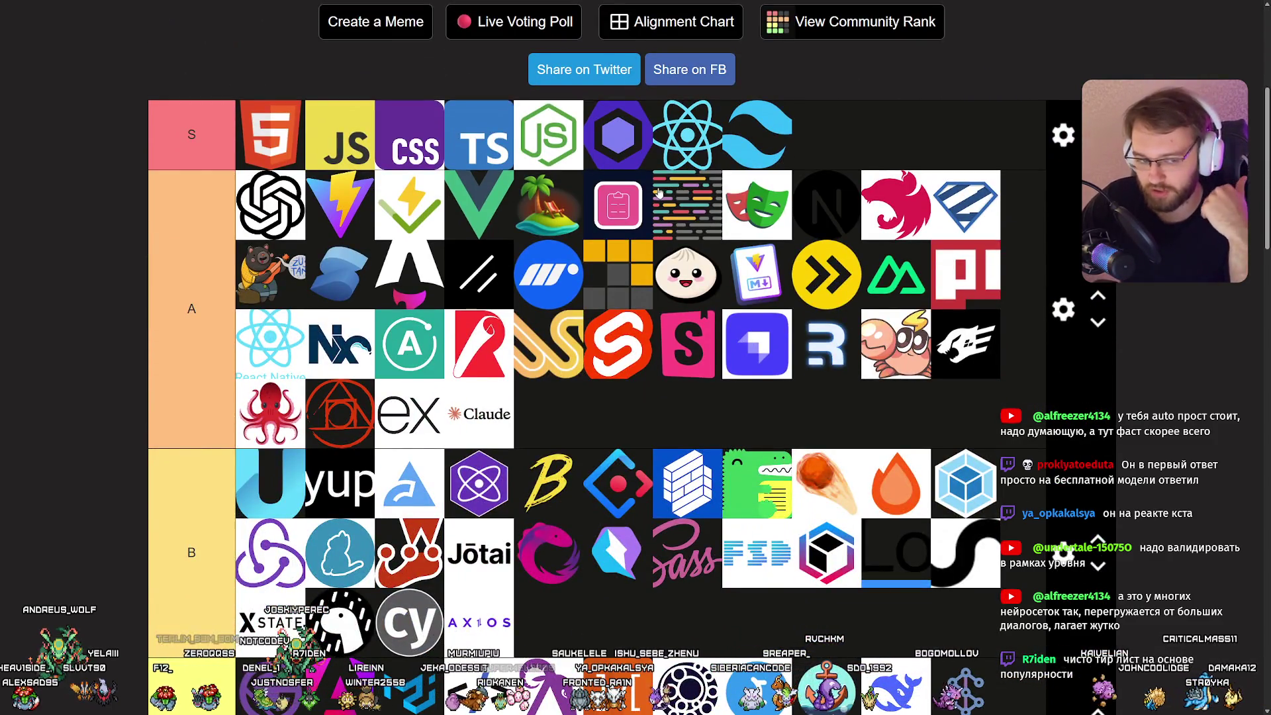
scroll(639, 186, down, 3)
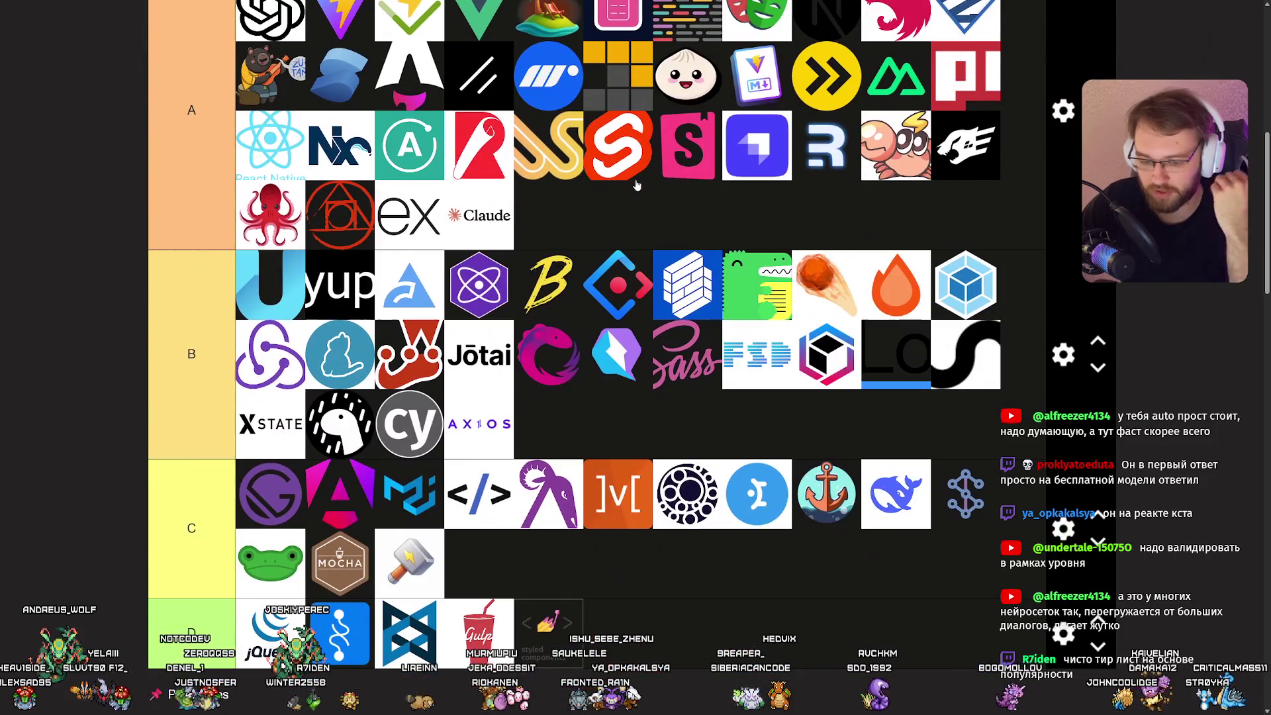
scroll(631, 185, up, 2)
drag(894, 505, 898, 514)
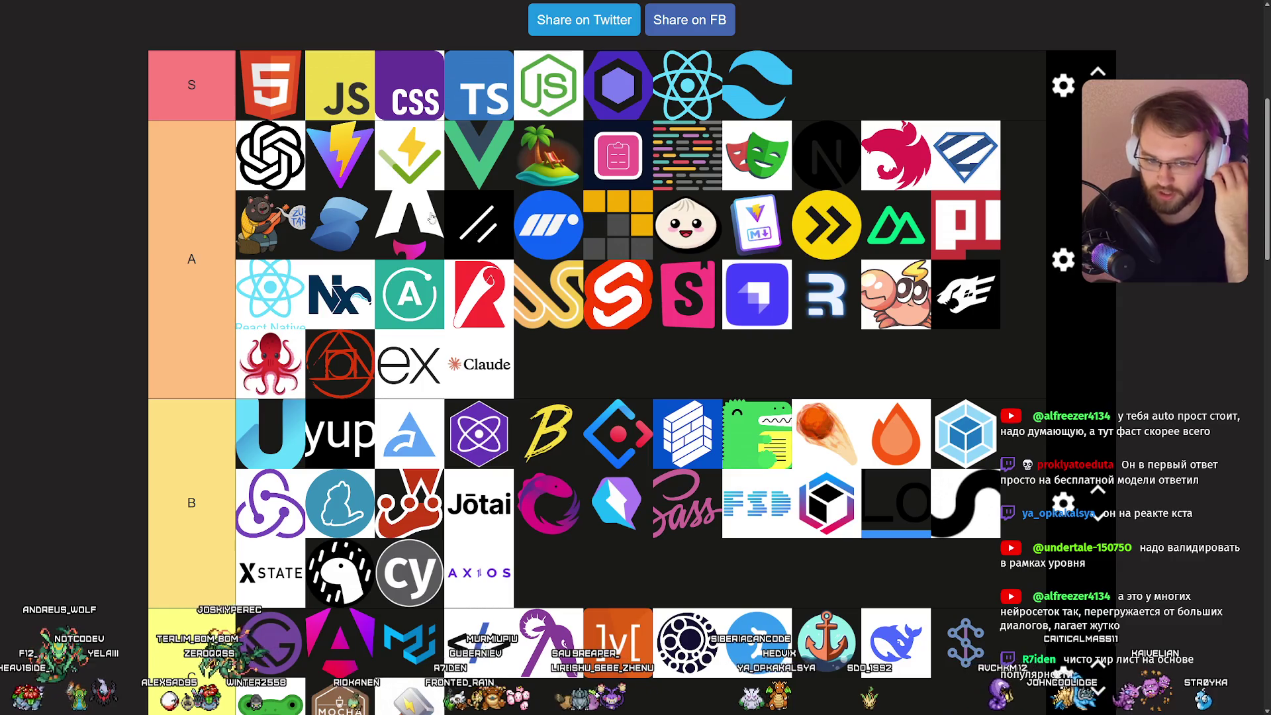
scroll(451, 275, up, 3)
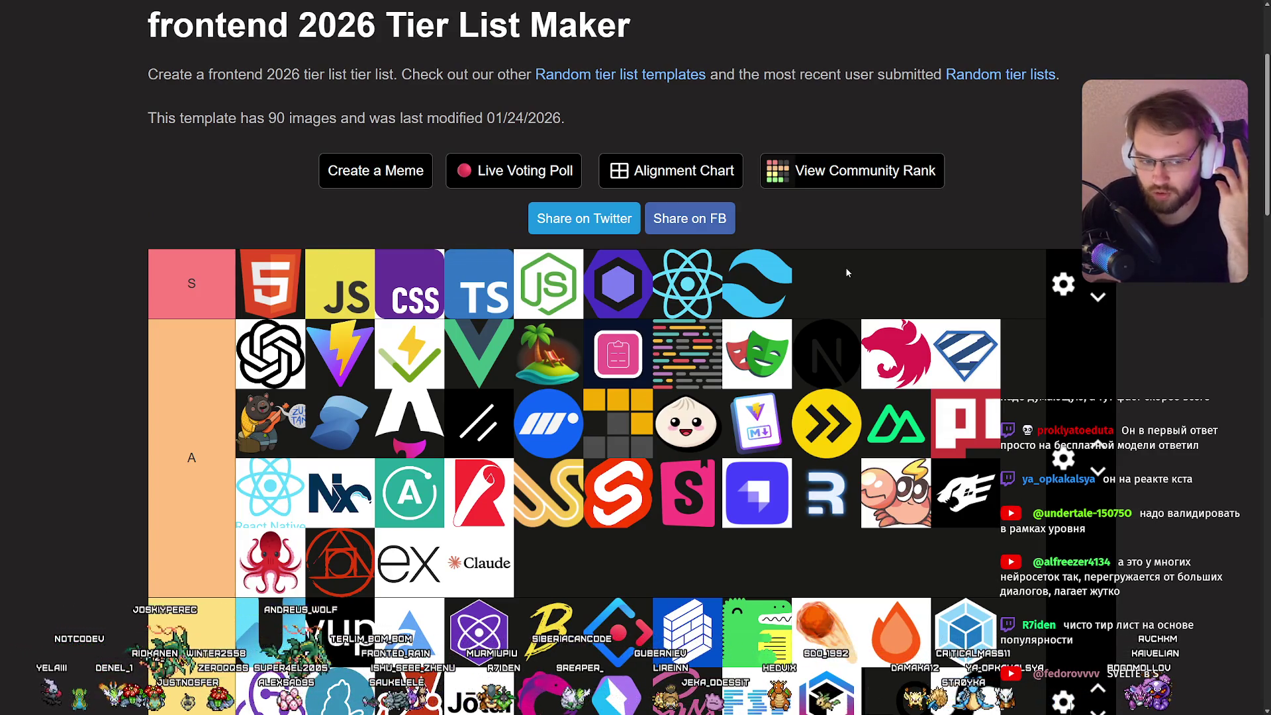
scroll(772, 254, down, 8)
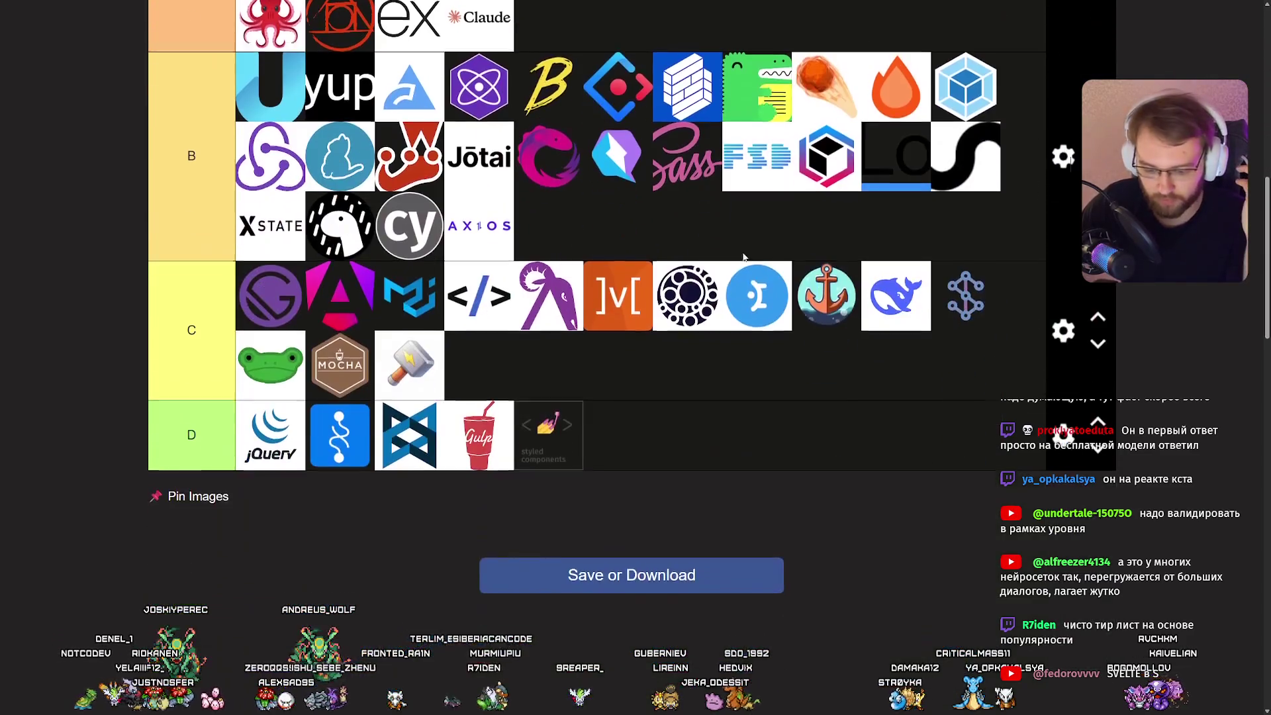
scroll(962, 411, up, 2)
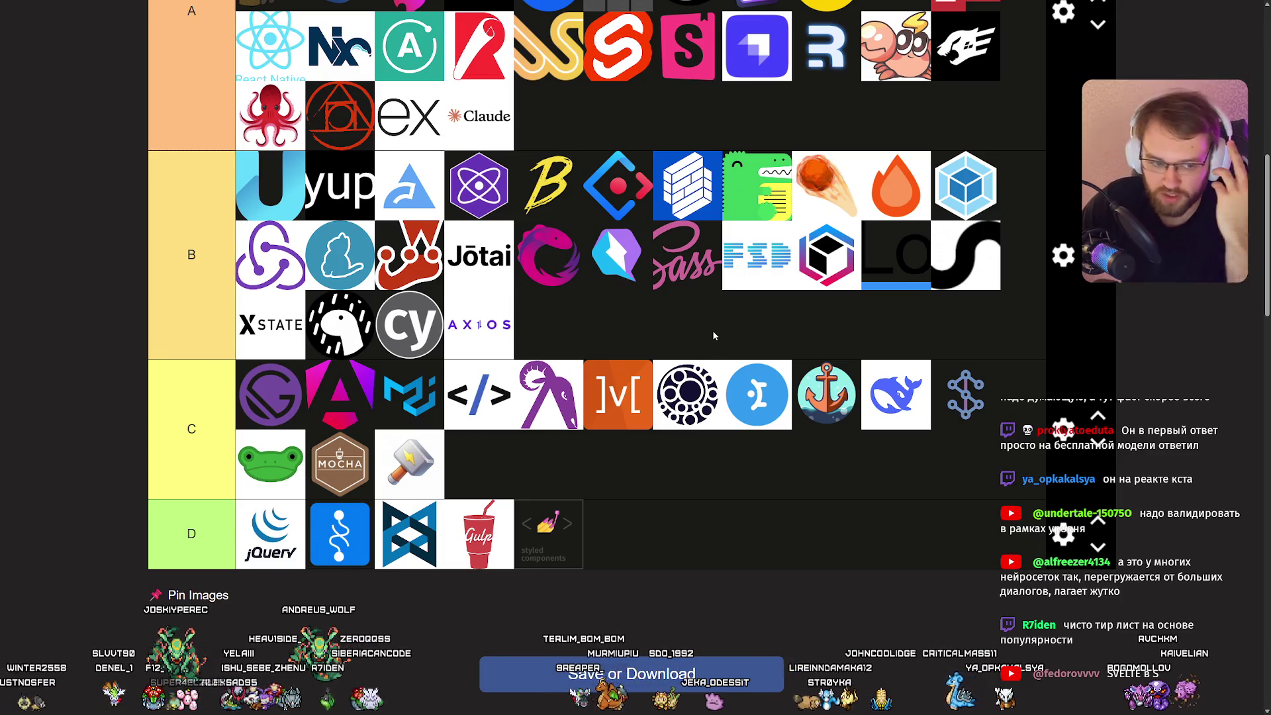
scroll(740, 335, up, 7)
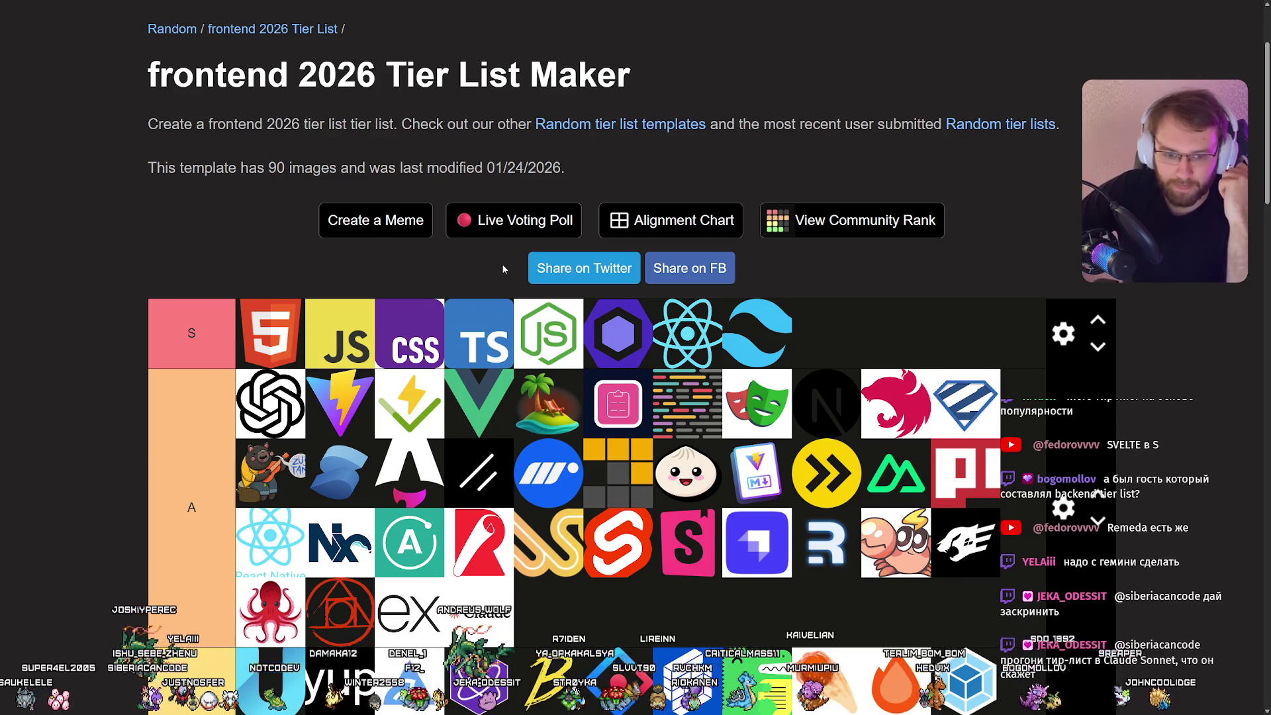
Readjust the page zoom so logos appear larger, with the frontend 2026 title back in view.
scroll(392, 329, down, 1)
key(ctrl+minus)
key(ctrl+minus)
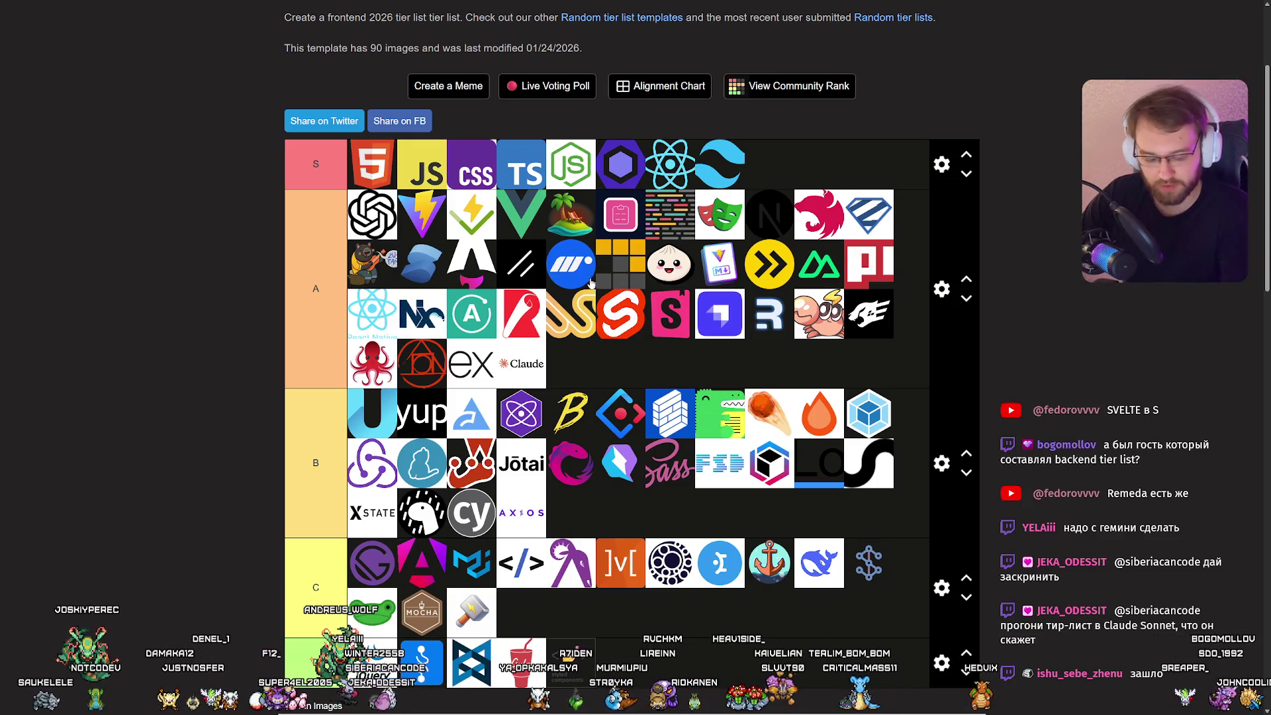
key(ctrl+plus)
key(ctrl+plus)
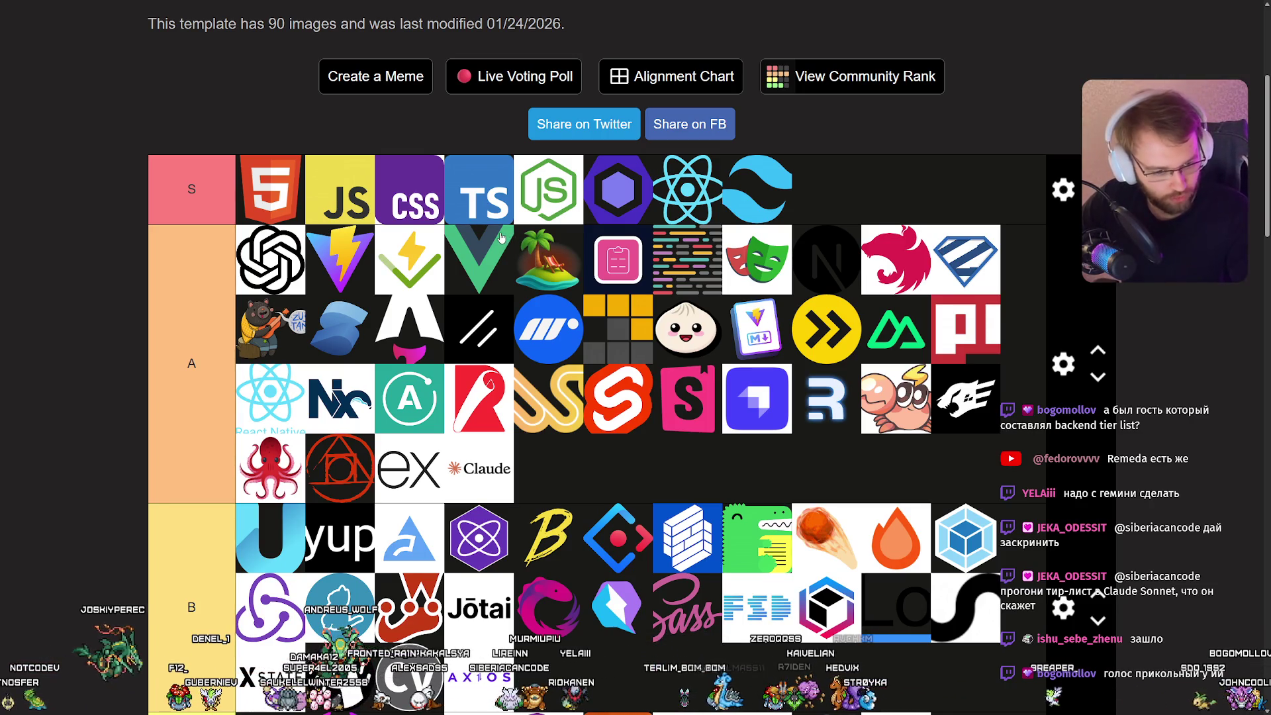
scroll(265, 180, up, 3)
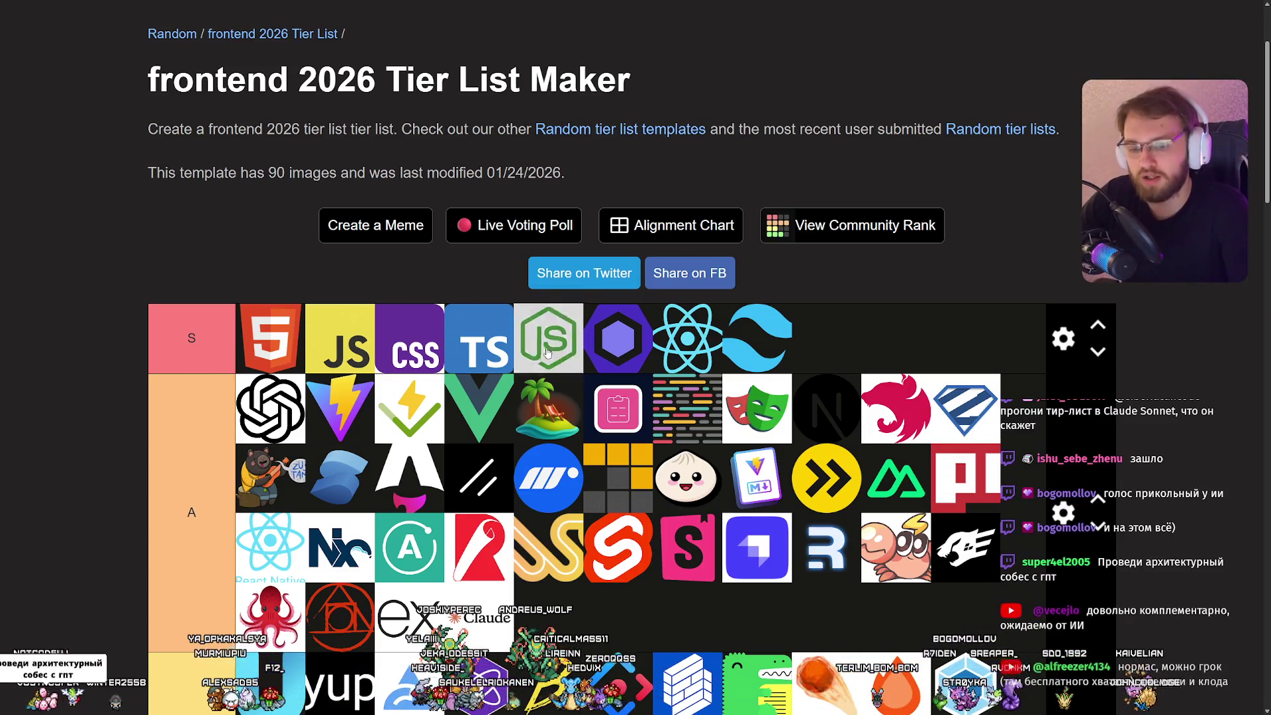
scroll(549, 331, down, 1)
scroll(550, 332, up, 1)
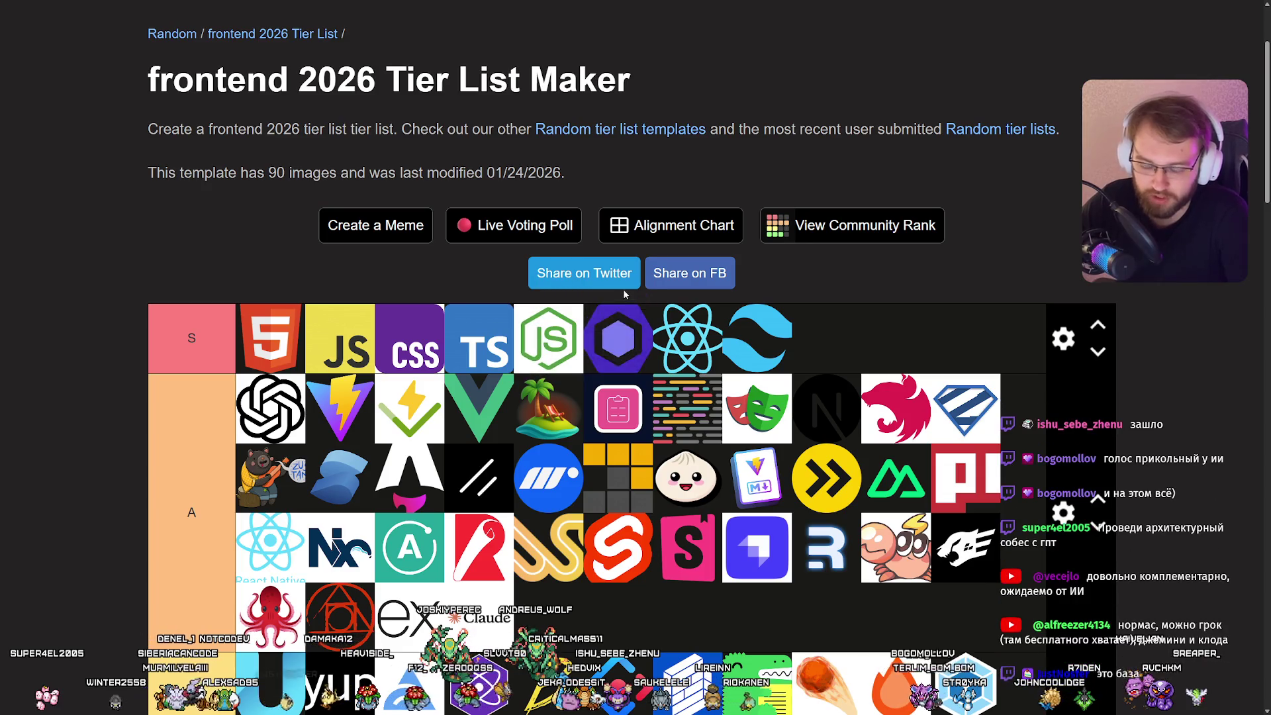
Shuffle A-tier tiles, trying Playwright and Next.js in S but keeping both in A.
drag(618, 349, 617, 342)
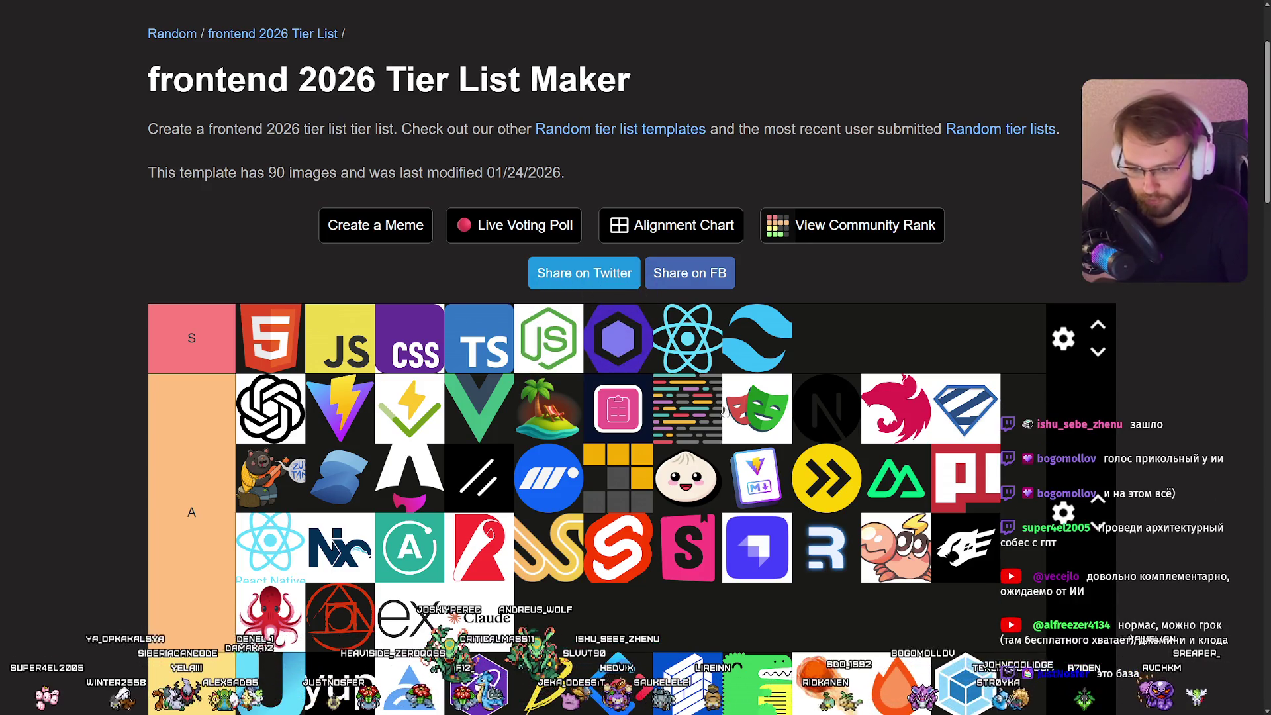
mouse_move(697, 406)
mouse_down()
mouse_move(708, 358)
mouse_move(697, 406)
mouse_move(674, 390)
mouse_up()
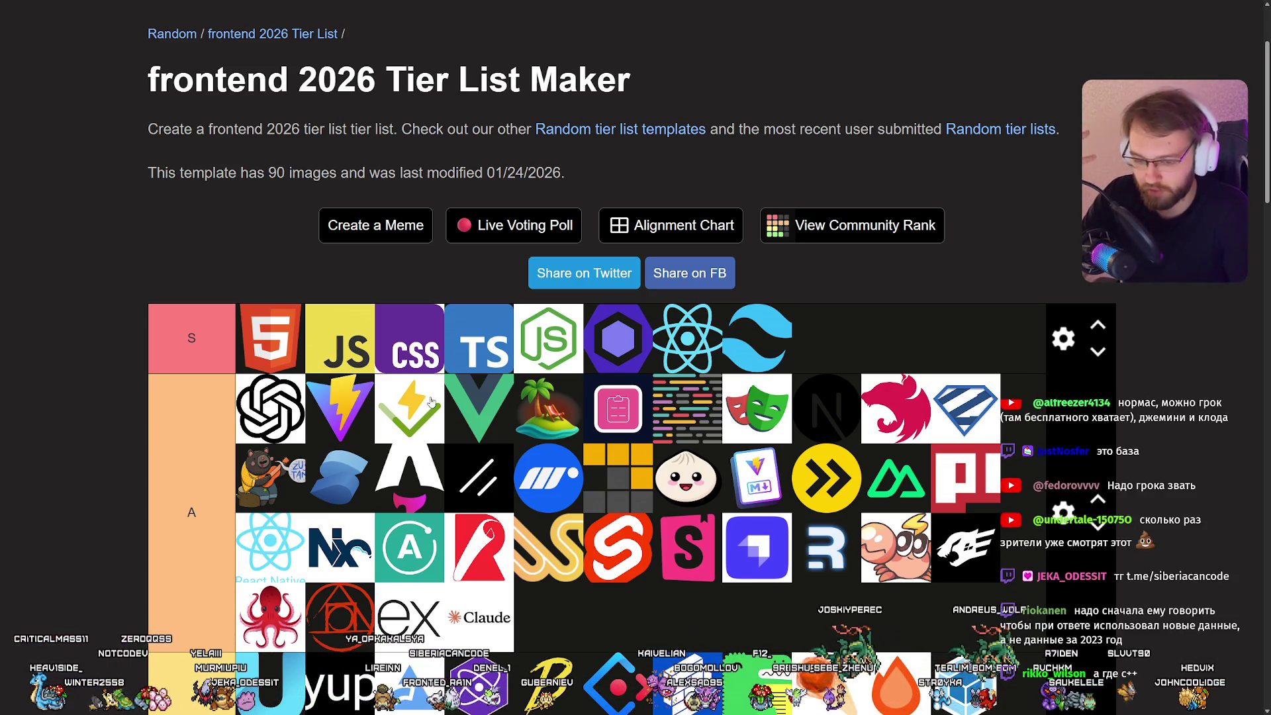
mouse_move(429, 401)
mouse_down()
mouse_move(472, 410)
mouse_move(476, 593)
mouse_move(424, 410)
mouse_move(405, 414)
mouse_up()
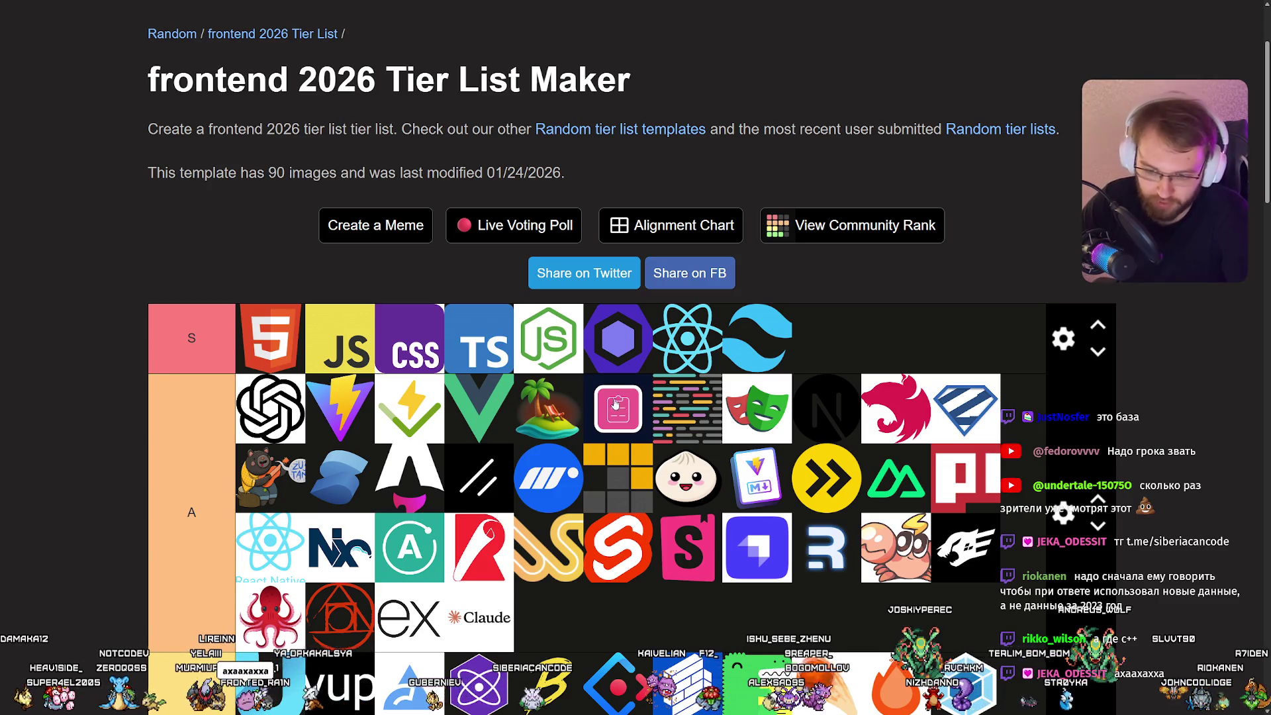
drag(779, 411, 813, 392)
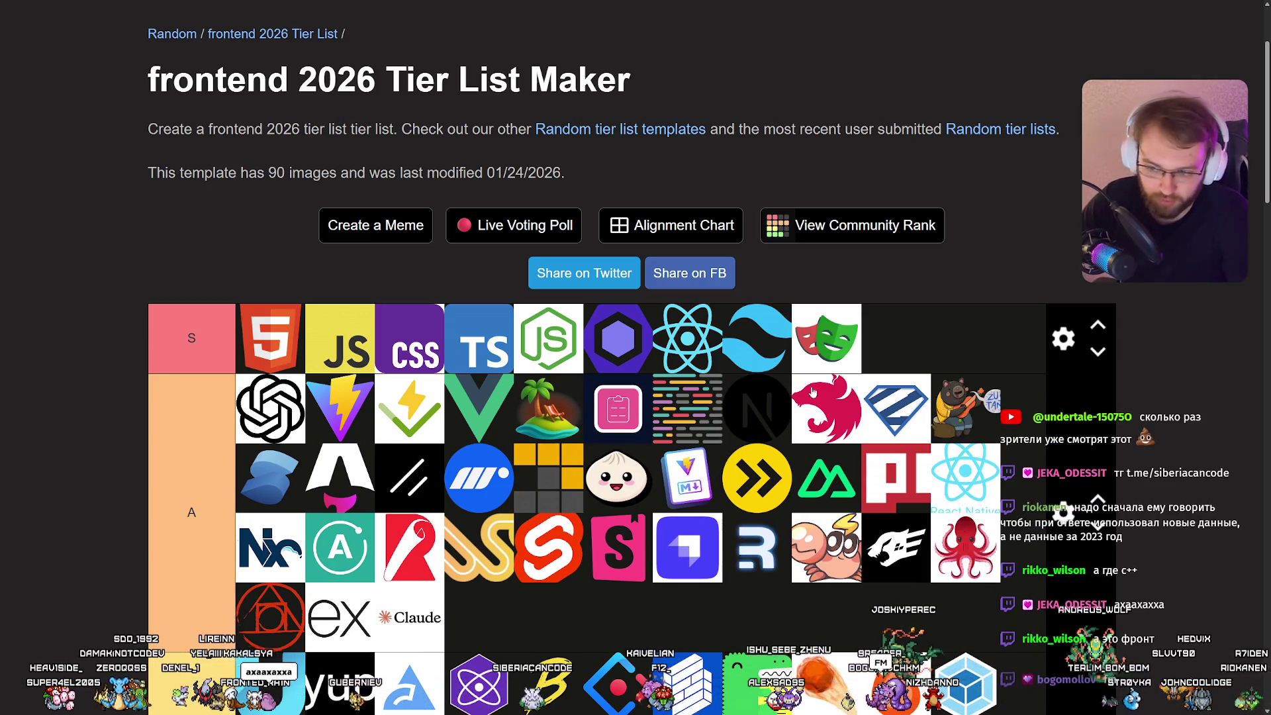
mouse_move(836, 343)
mouse_down()
mouse_move(760, 424)
mouse_move(785, 406)
mouse_up()
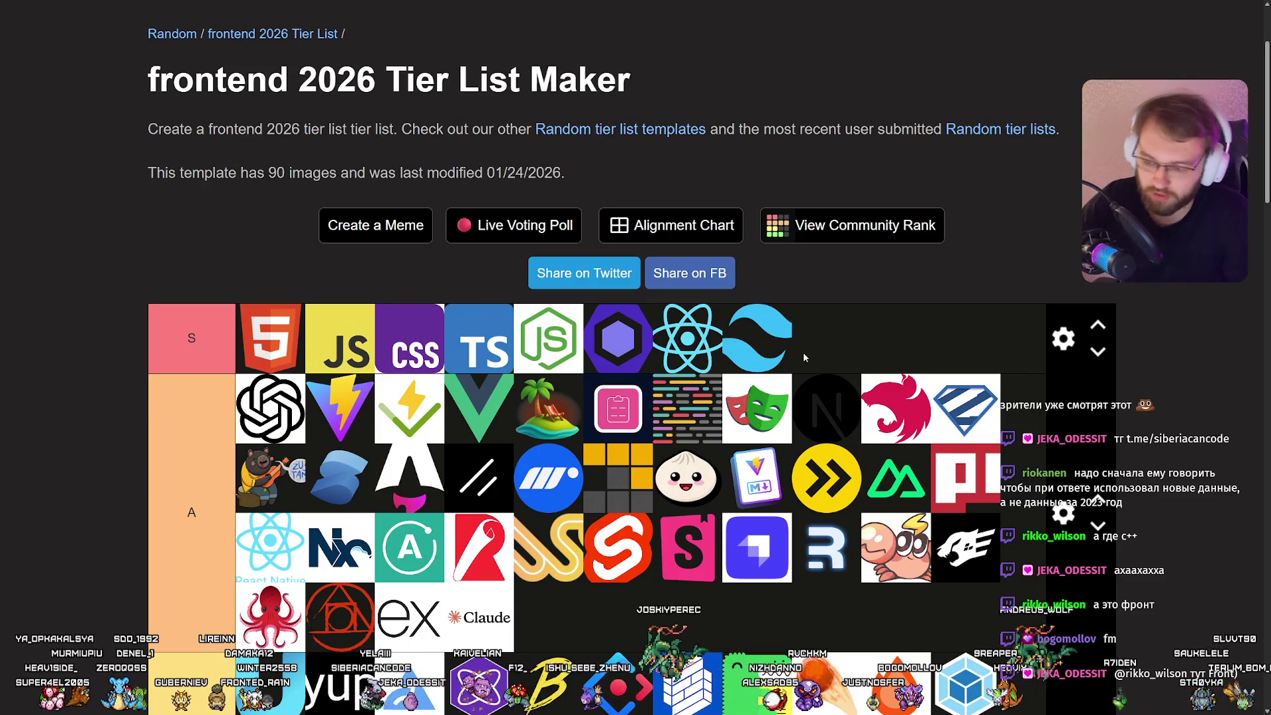
mouse_move(760, 408)
mouse_down()
mouse_move(813, 342)
mouse_move(788, 391)
mouse_move(771, 381)
mouse_move(766, 397)
mouse_up()
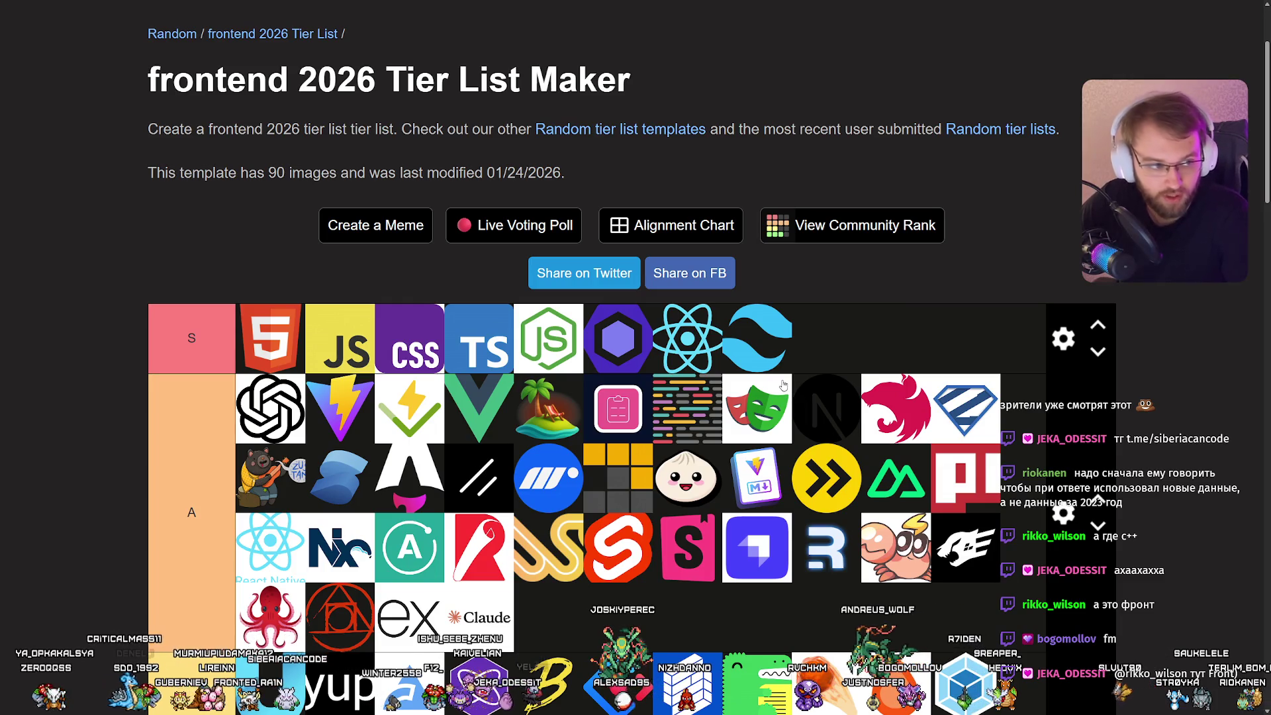
mouse_move(832, 439)
mouse_down()
mouse_move(864, 405)
mouse_move(831, 409)
mouse_up()
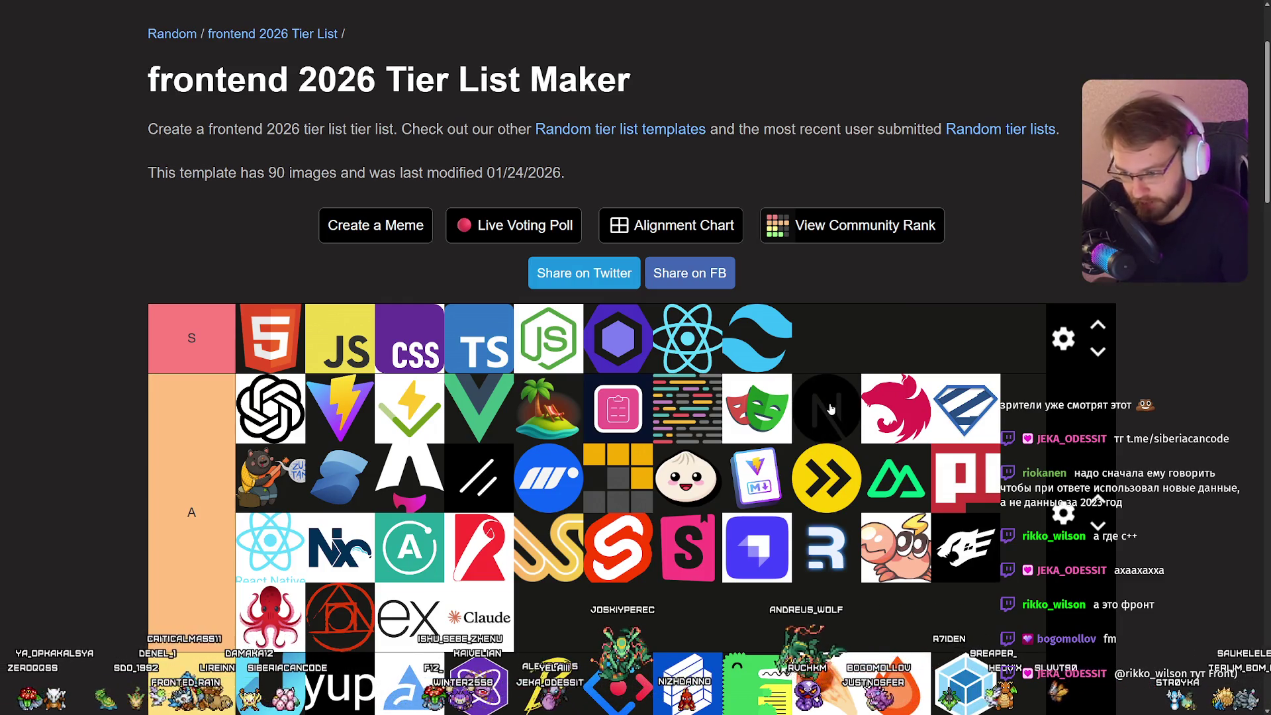
scroll(828, 409, down, 2)
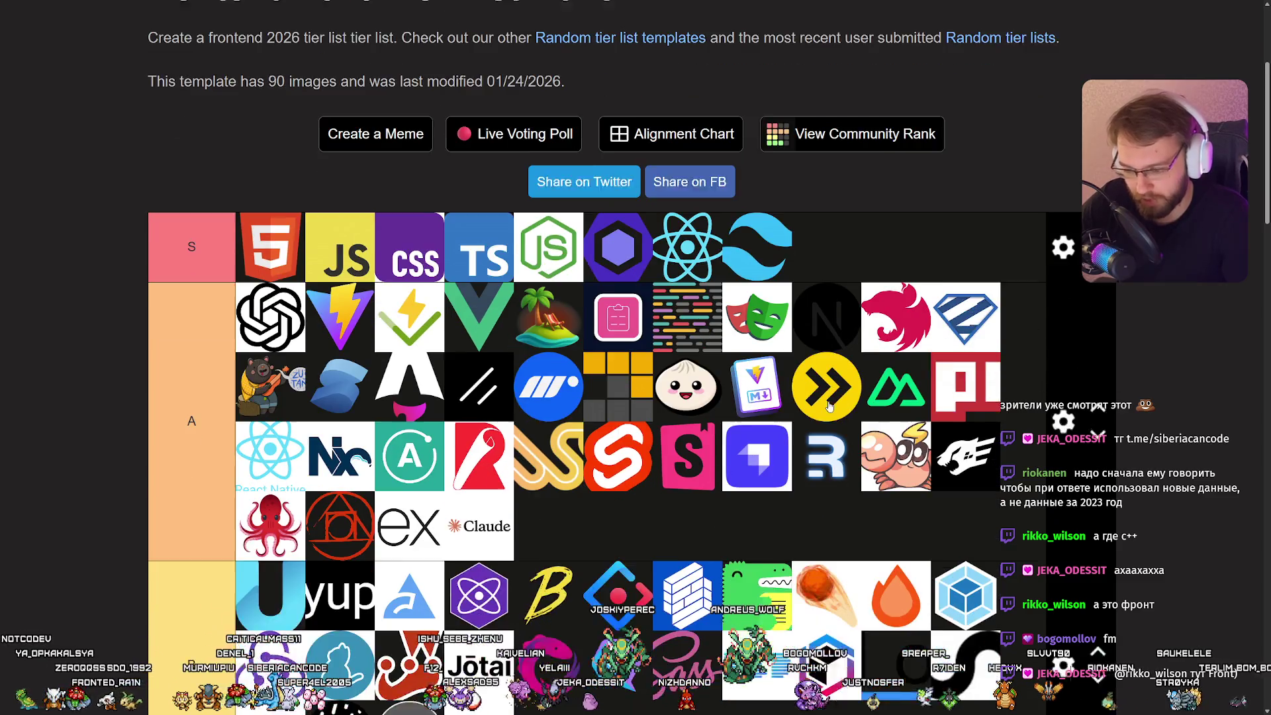
scroll(827, 370, up, 1)
mouse_move(829, 333)
mouse_down()
mouse_move(844, 294)
mouse_move(879, 367)
mouse_up()
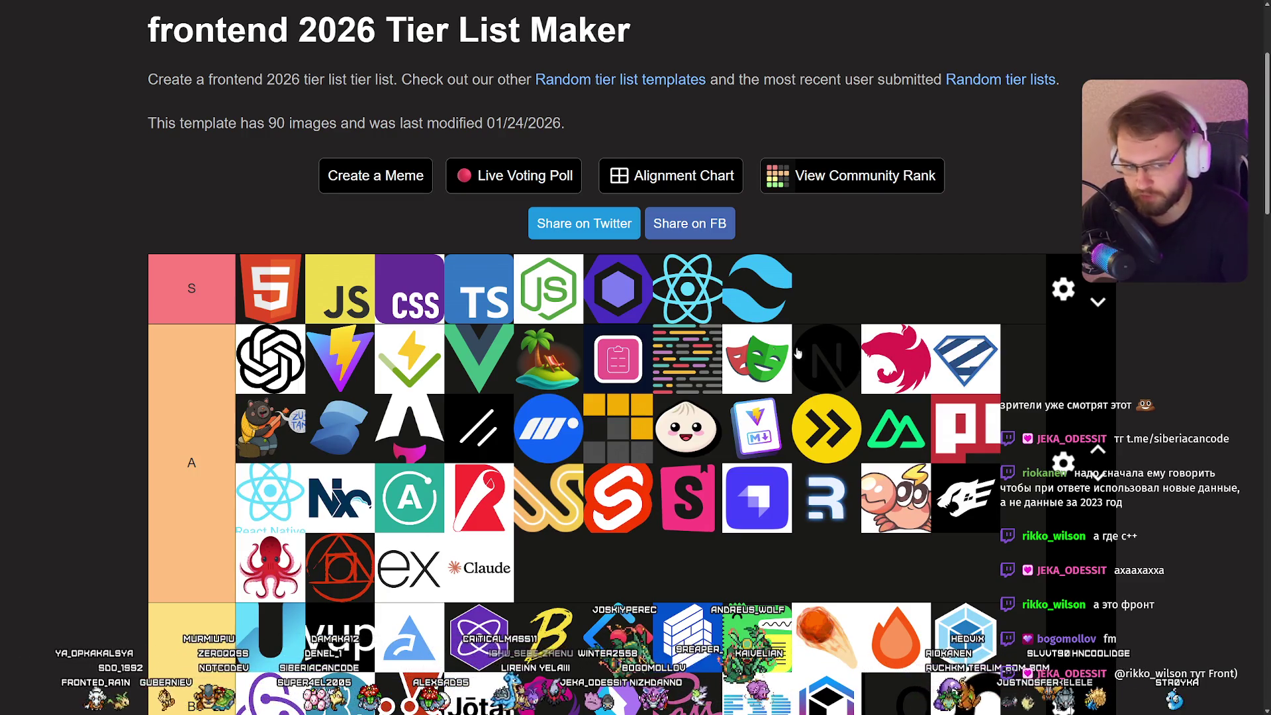
Move the slash tile into A's first line and place Nuxt right after Vue.
drag(891, 361, 887, 357)
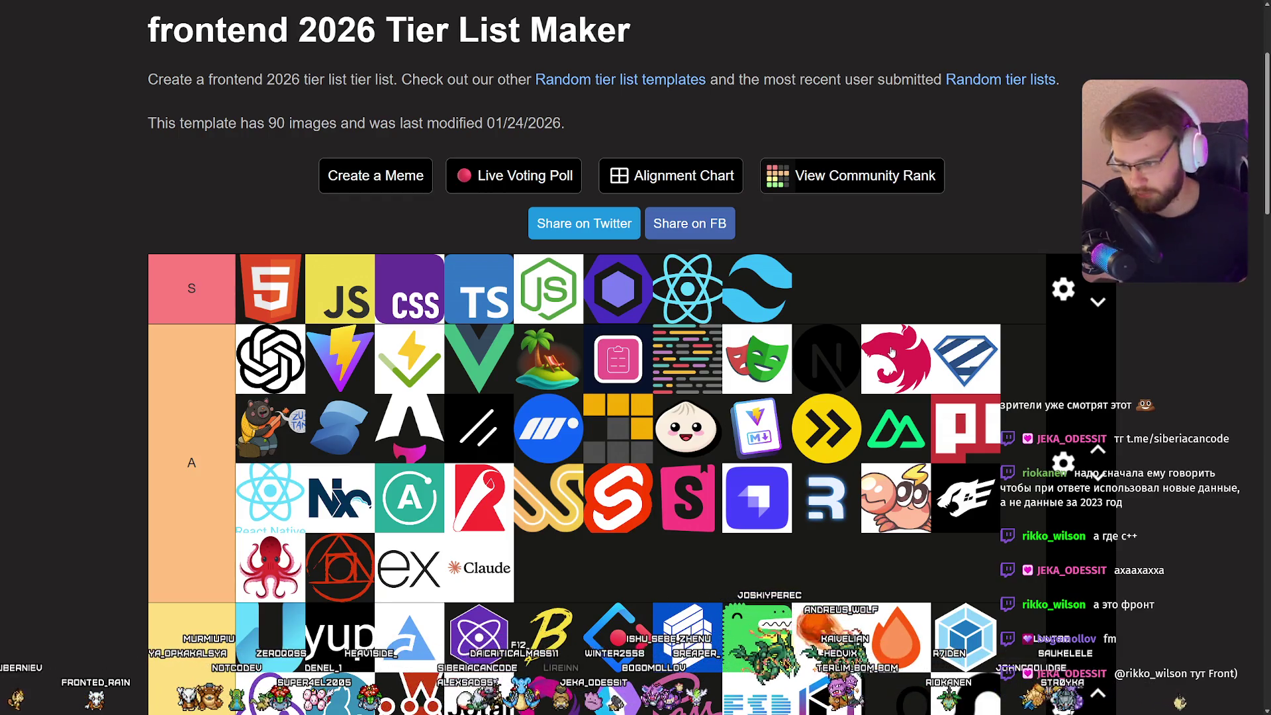
drag(962, 361, 967, 339)
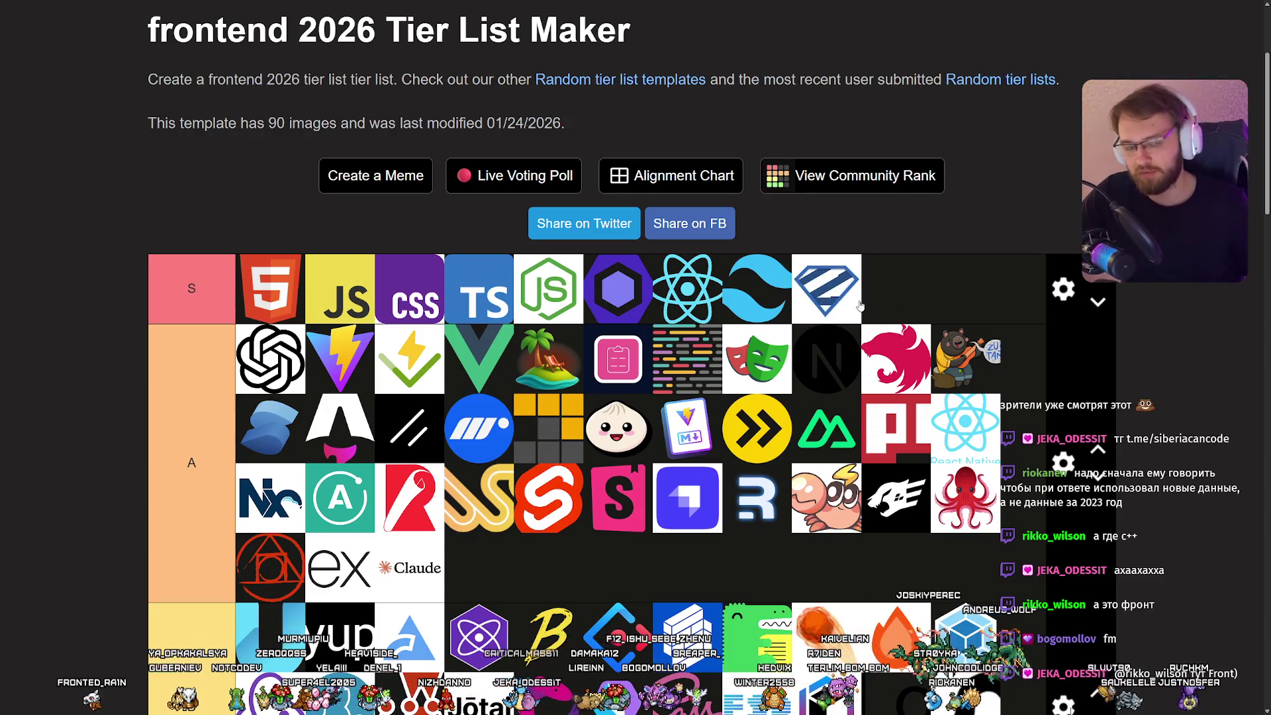
drag(809, 268, 965, 358)
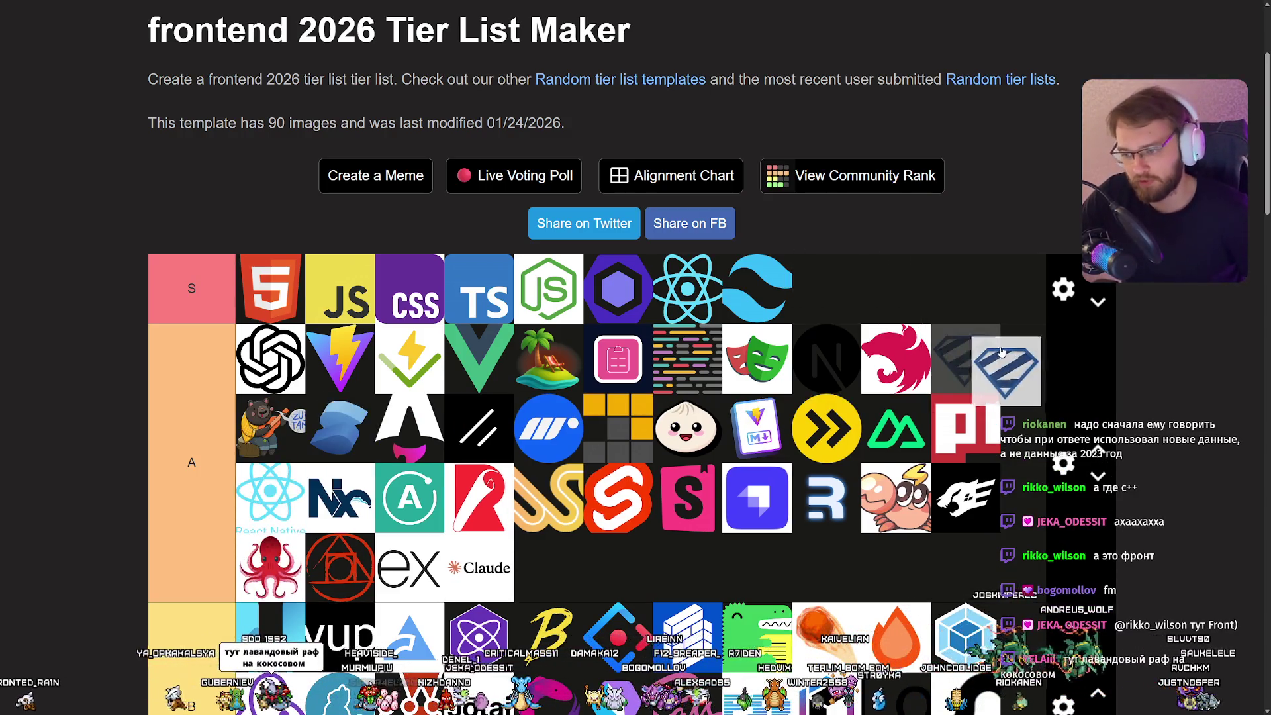
mouse_move(278, 429)
mouse_down()
mouse_move(857, 282)
mouse_move(292, 430)
mouse_move(302, 428)
mouse_up()
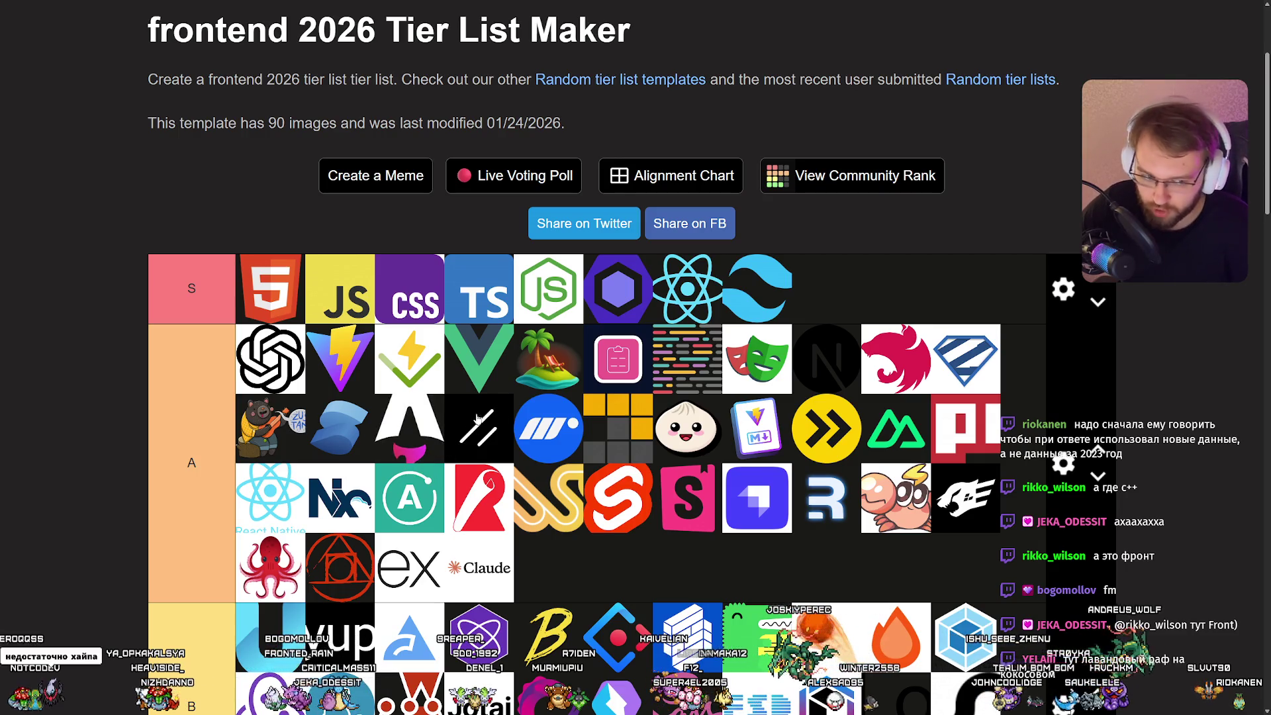
mouse_move(460, 427)
mouse_down()
mouse_move(575, 379)
mouse_move(583, 390)
mouse_move(556, 431)
mouse_move(596, 374)
mouse_up()
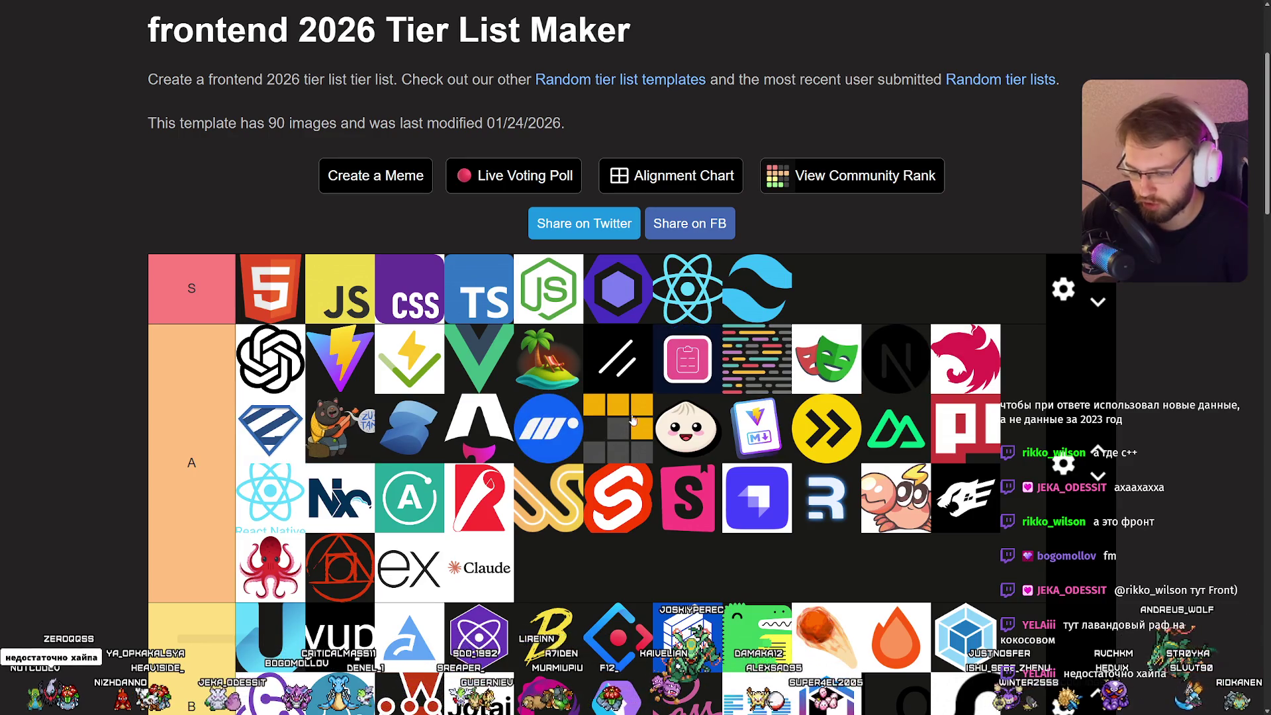
drag(629, 418, 886, 284)
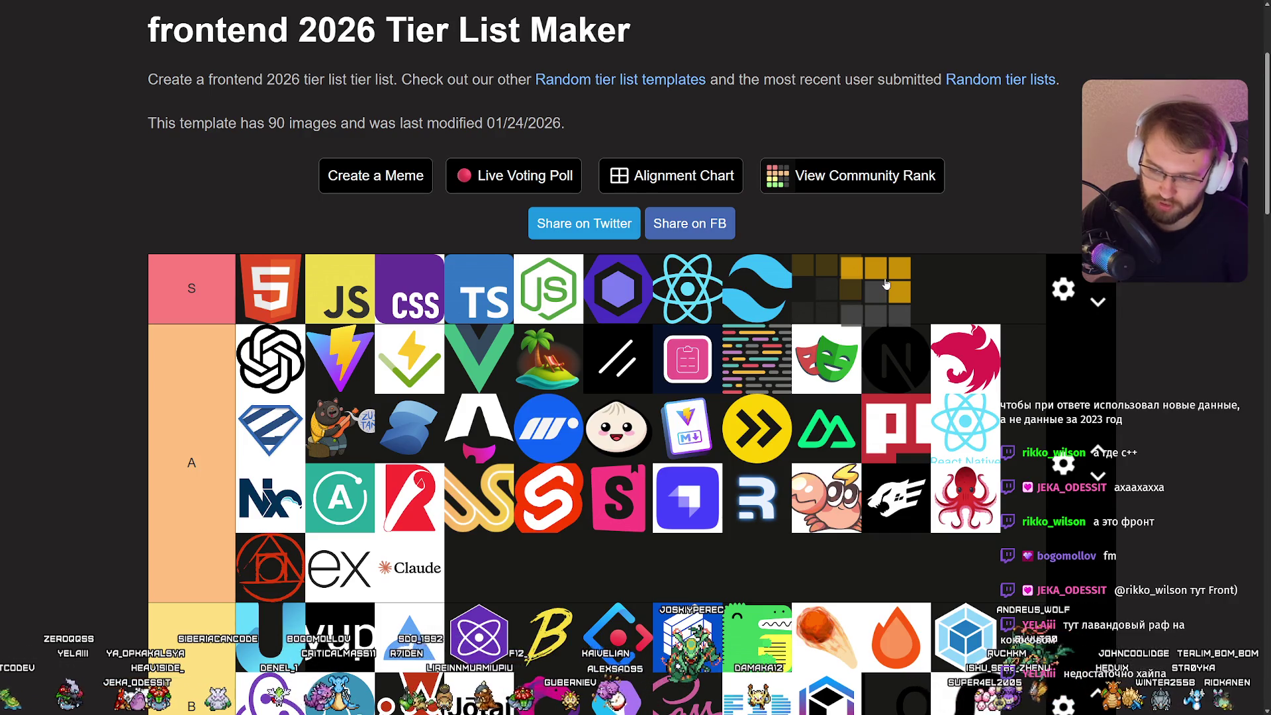
mouse_move(886, 284)
mouse_down()
mouse_move(636, 427)
mouse_move(659, 425)
mouse_up()
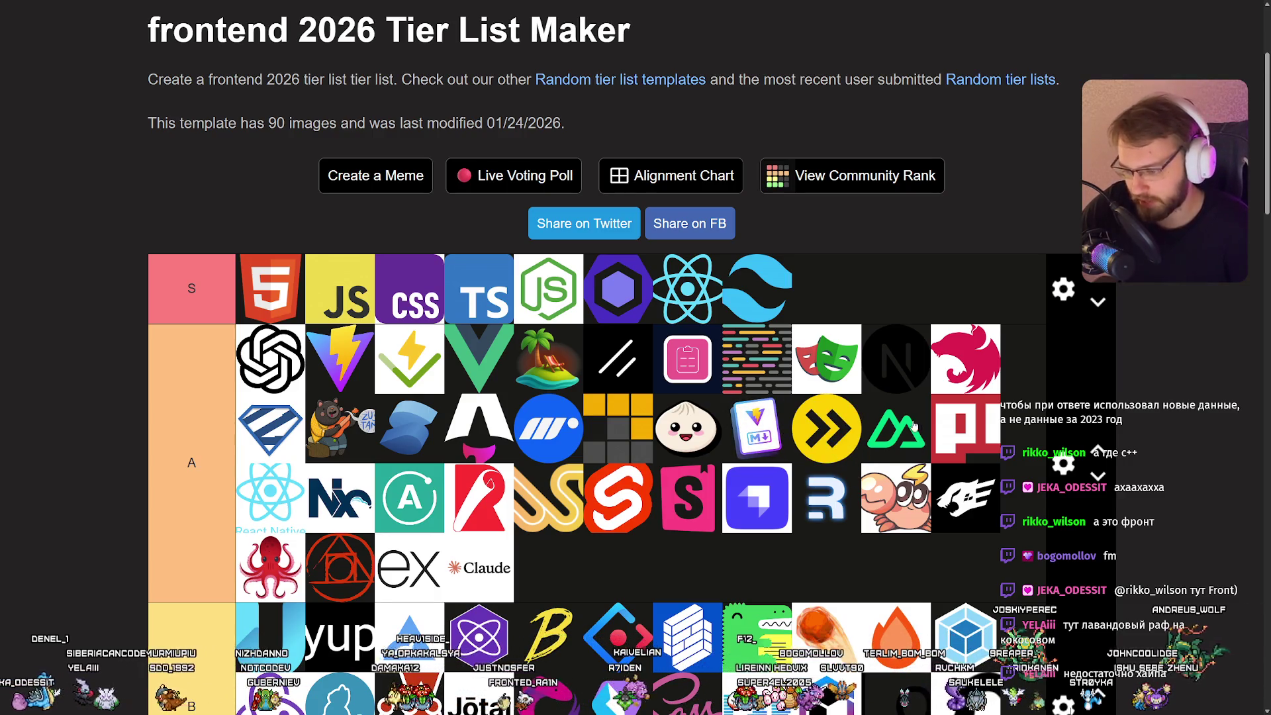
mouse_move(894, 421)
mouse_down()
mouse_move(485, 363)
mouse_move(550, 361)
mouse_up()
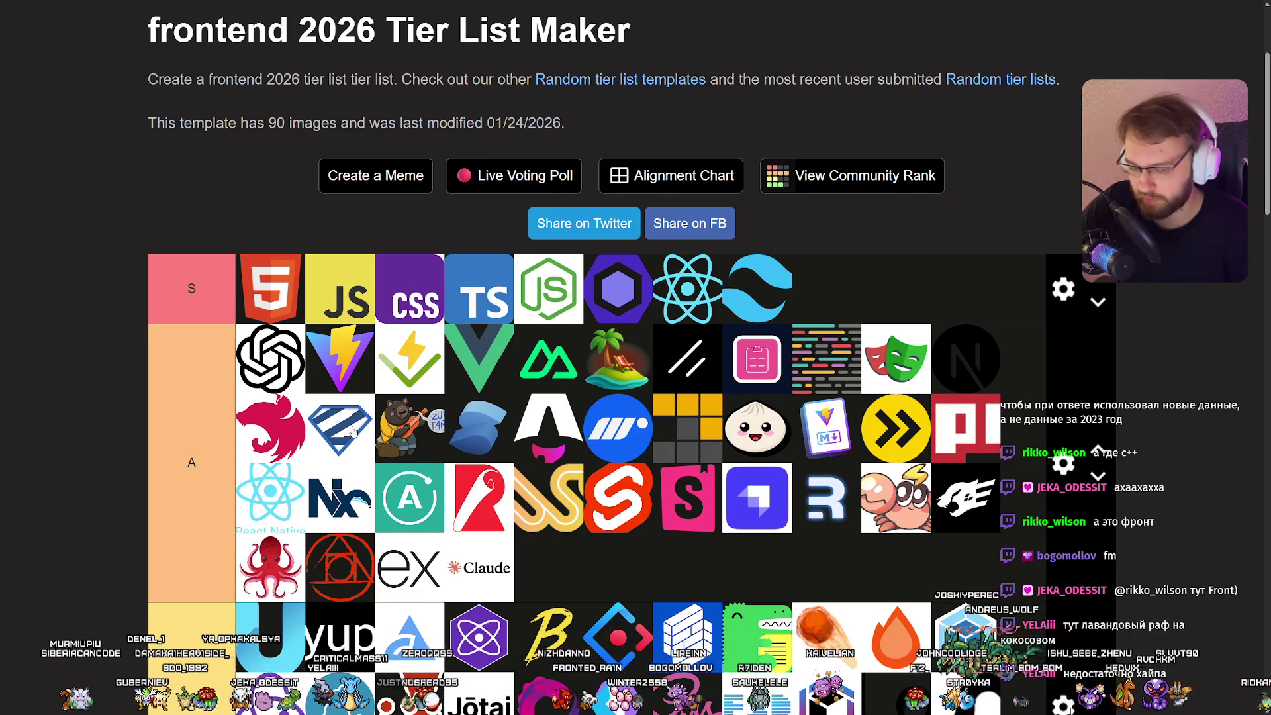
scroll(316, 424, down, 2)
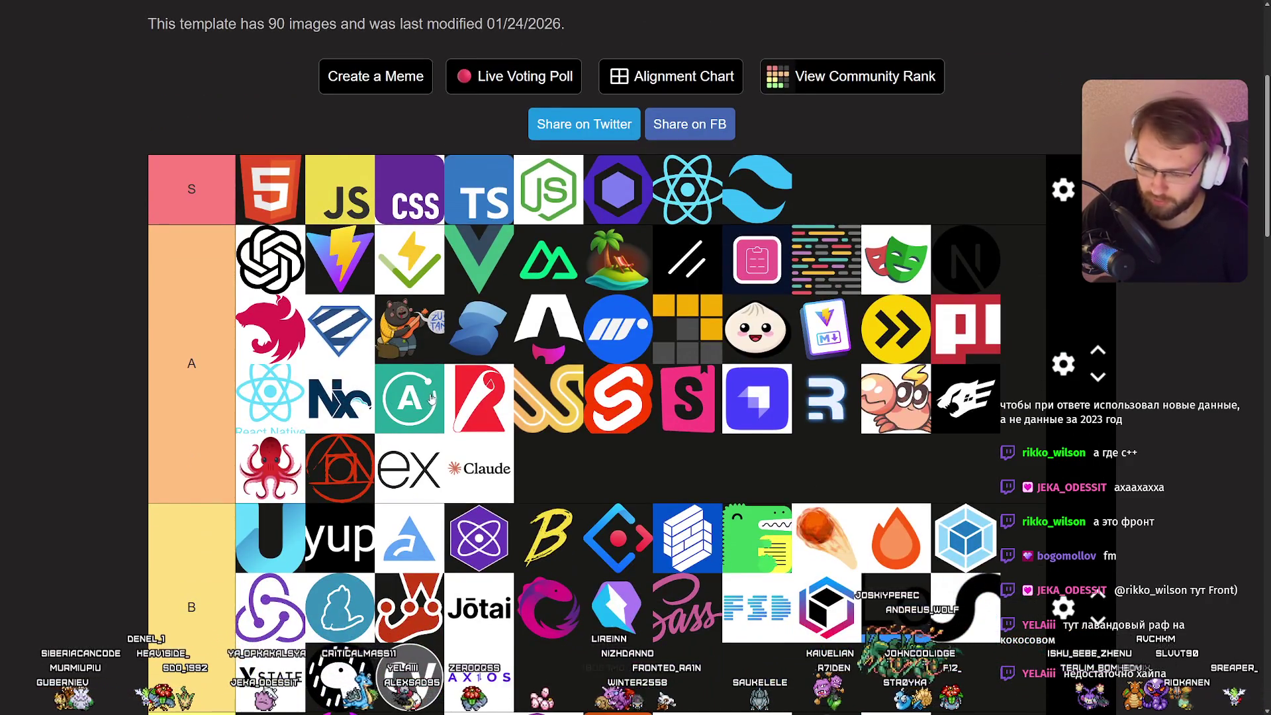
scroll(323, 442, up, 1)
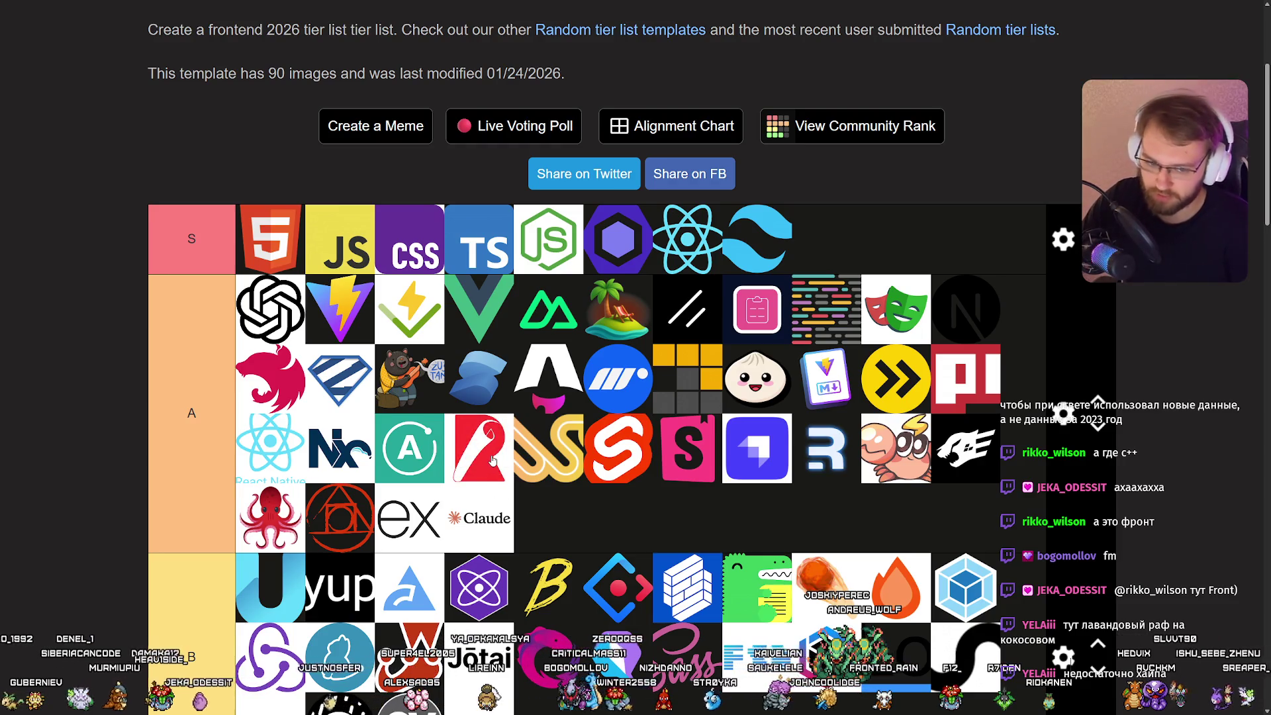
mouse_move(492, 460)
mouse_down()
mouse_move(837, 229)
mouse_move(431, 456)
mouse_move(492, 457)
mouse_up()
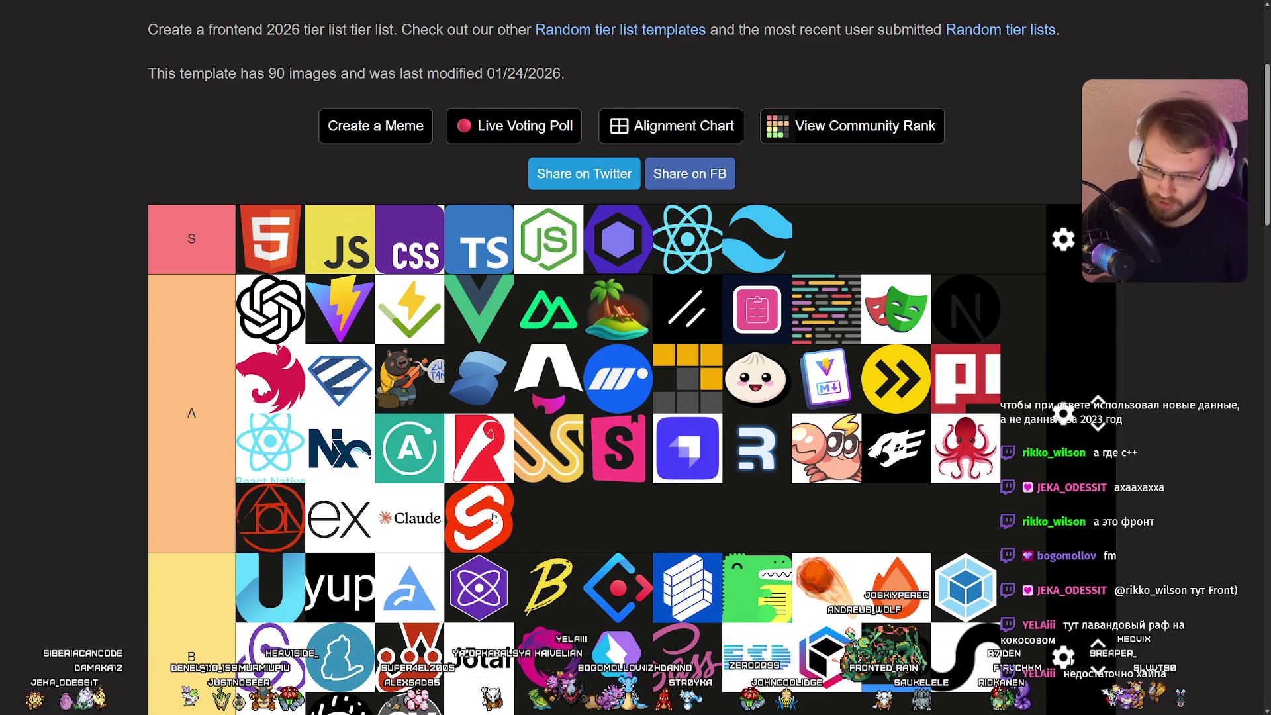
scroll(648, 477, down, 4)
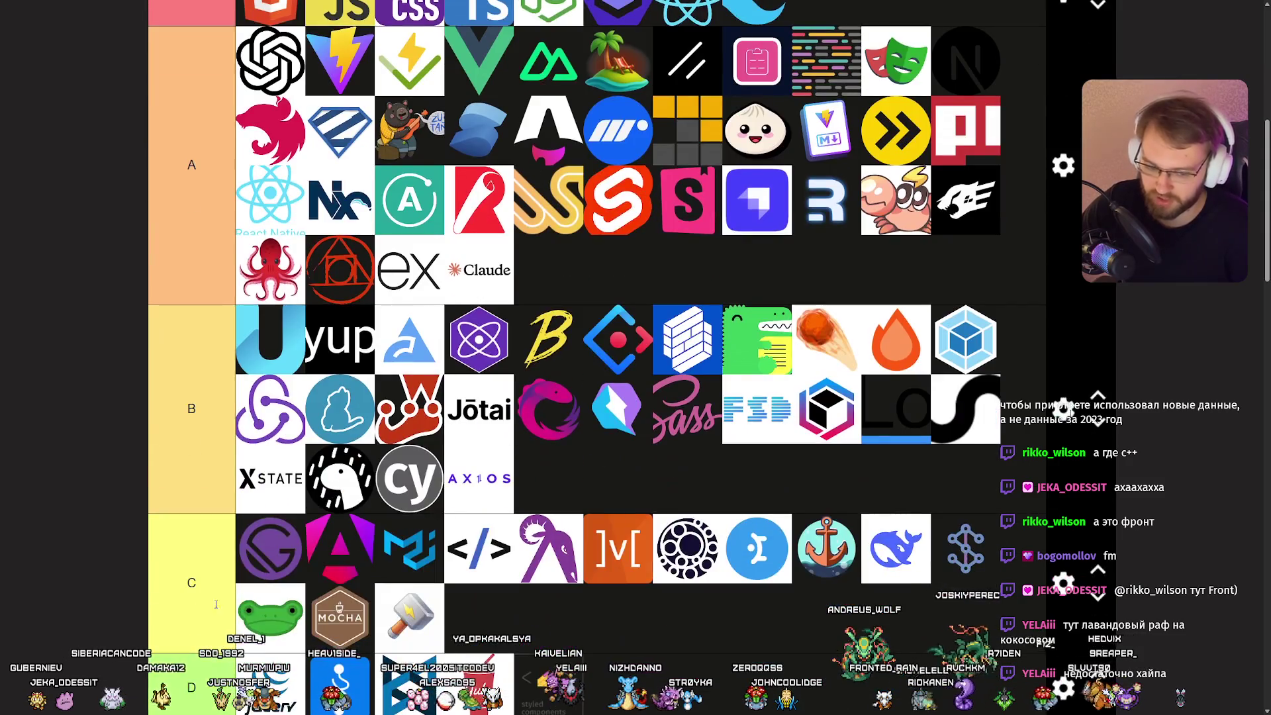
scroll(673, 543, up, 5)
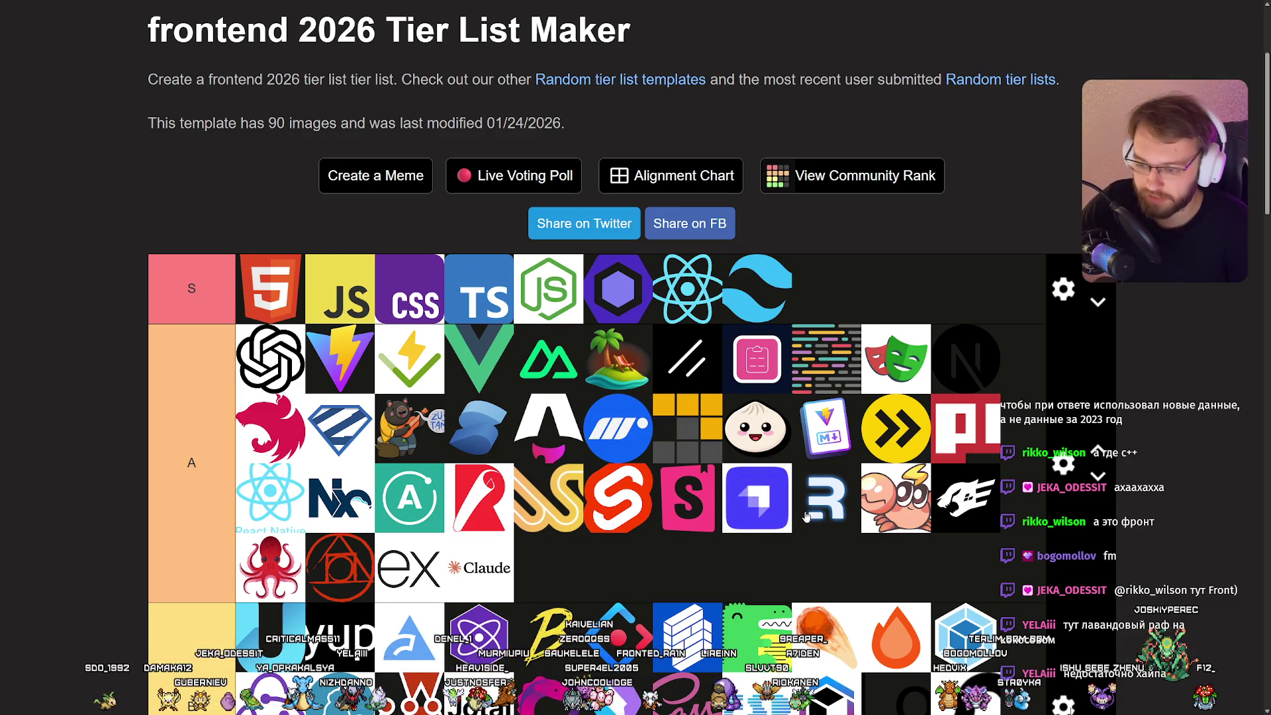
scroll(734, 496, down, 2)
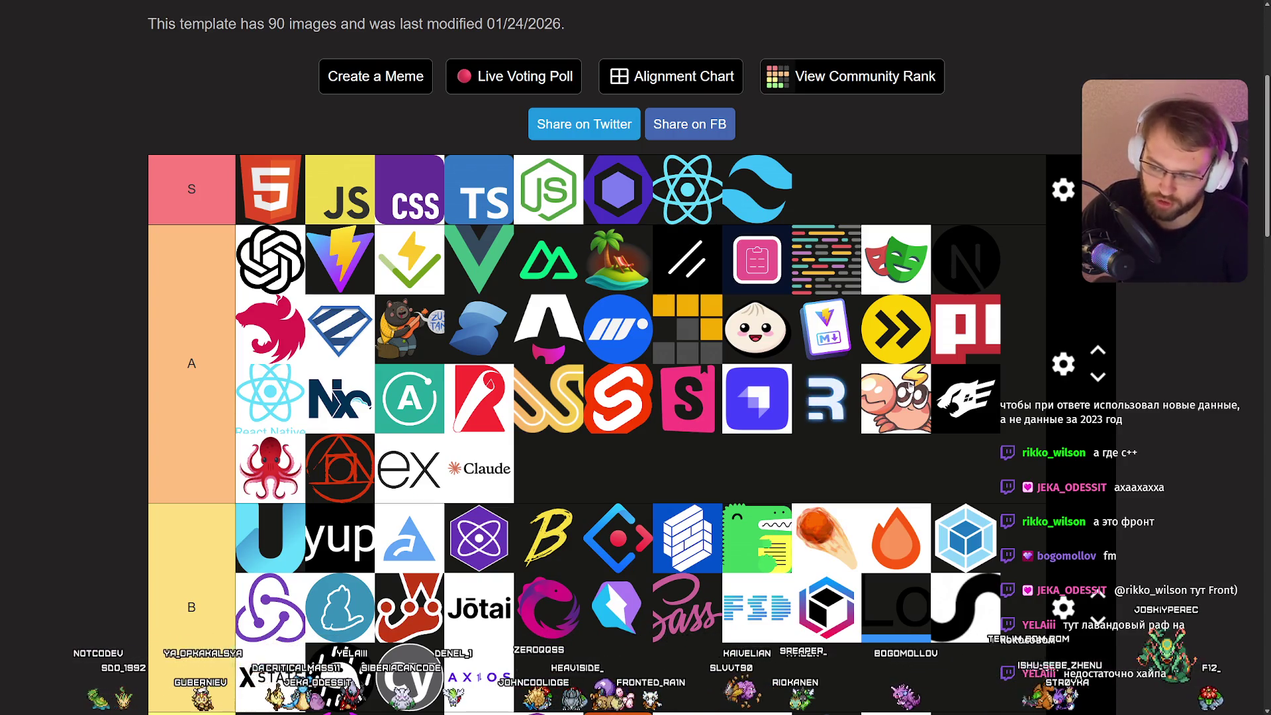
mouse_move(892, 455)
mouse_down()
mouse_move(829, 439)
mouse_move(884, 397)
mouse_move(907, 398)
mouse_up()
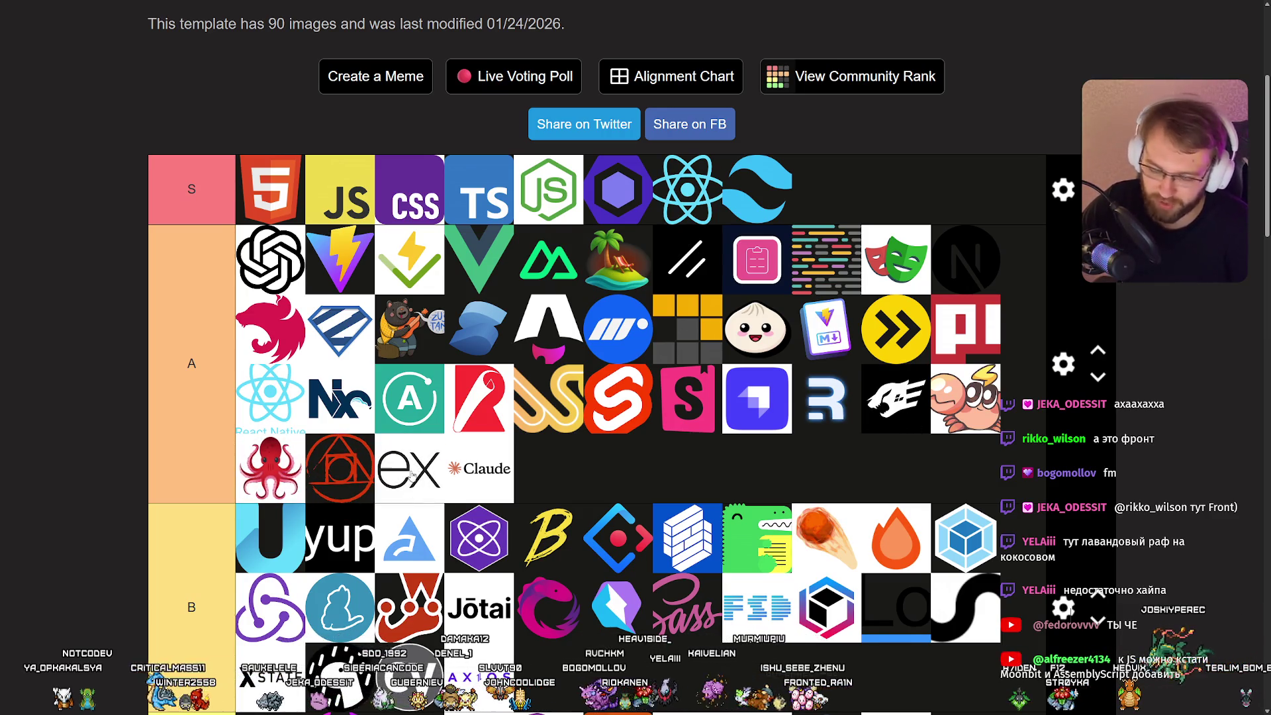
scroll(531, 463, down, 4)
scroll(517, 463, up, 4)
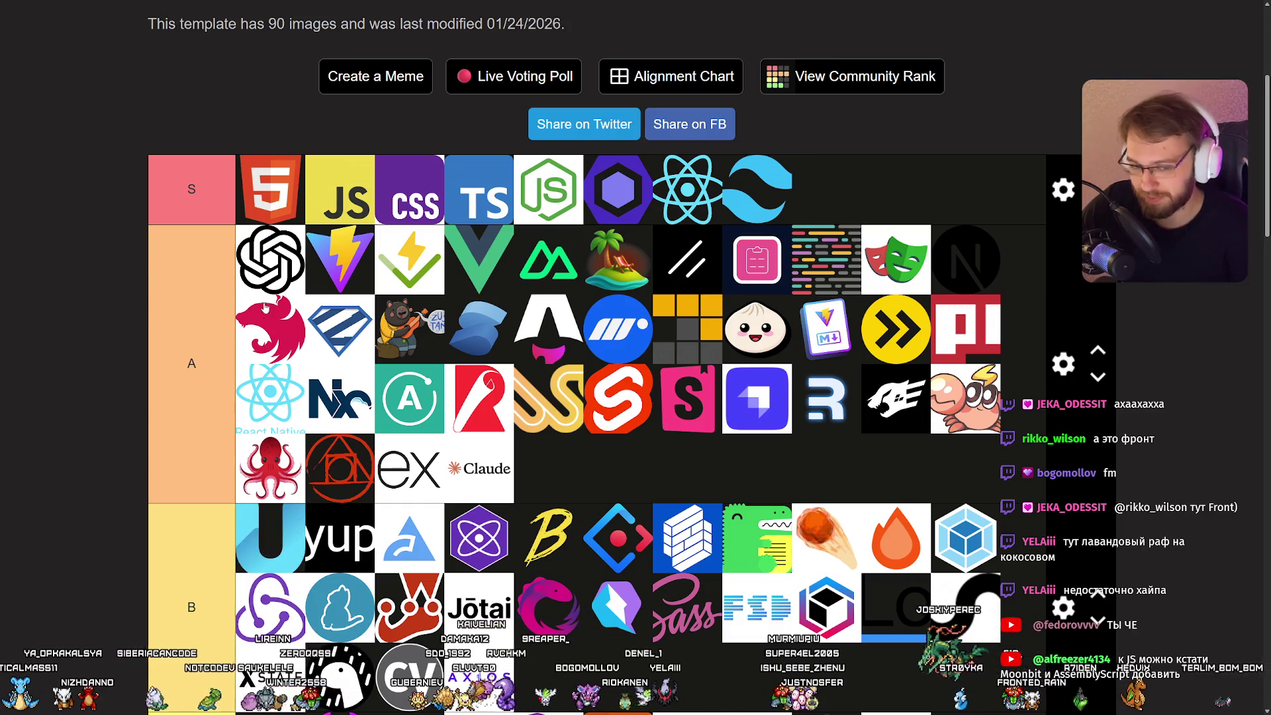
mouse_move(285, 537)
mouse_down()
mouse_move(245, 226)
mouse_move(281, 256)
mouse_move(284, 529)
mouse_up()
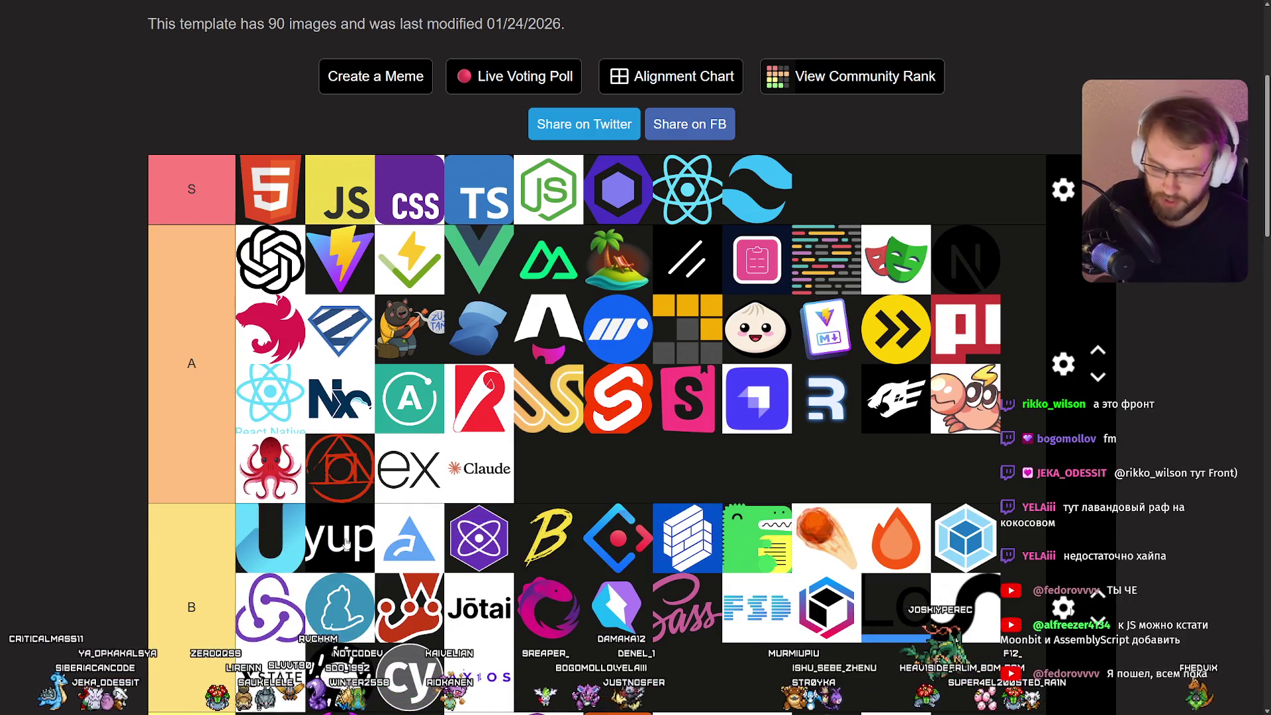
scroll(371, 530, down, 3)
scroll(337, 476, up, 2)
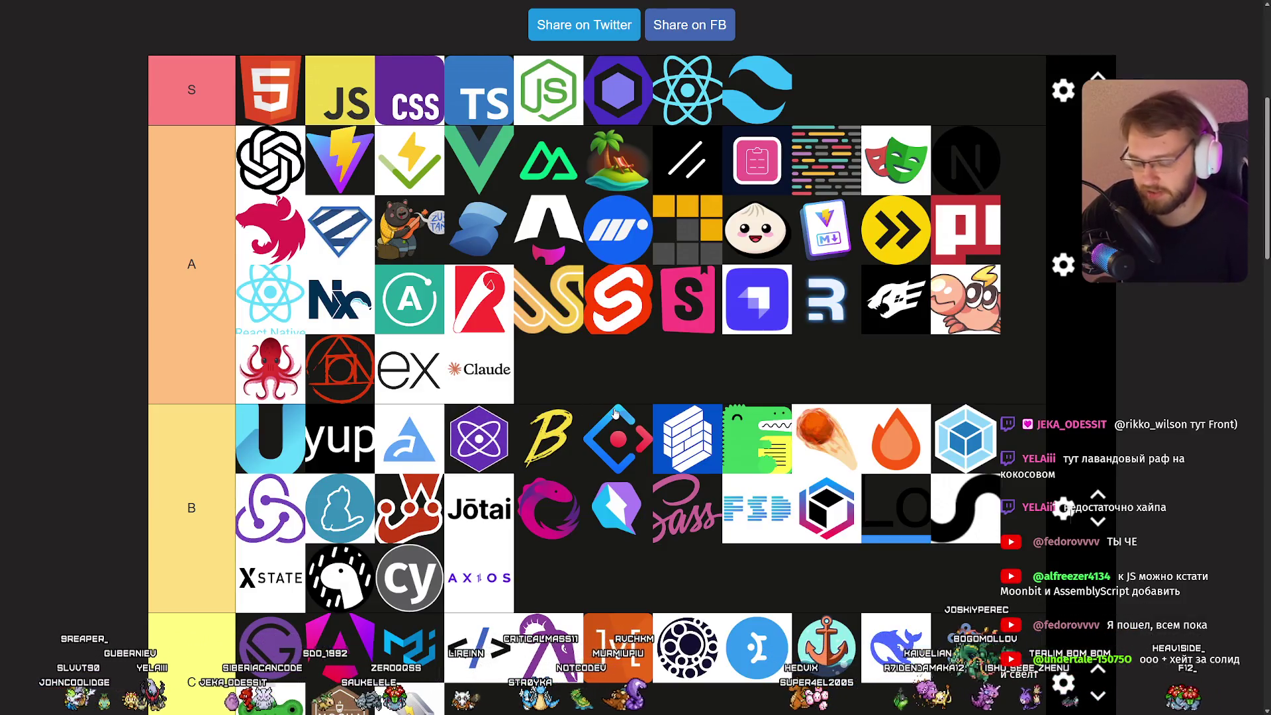
mouse_move(615, 412)
mouse_down()
mouse_move(549, 371)
mouse_move(530, 437)
mouse_move(446, 462)
mouse_up()
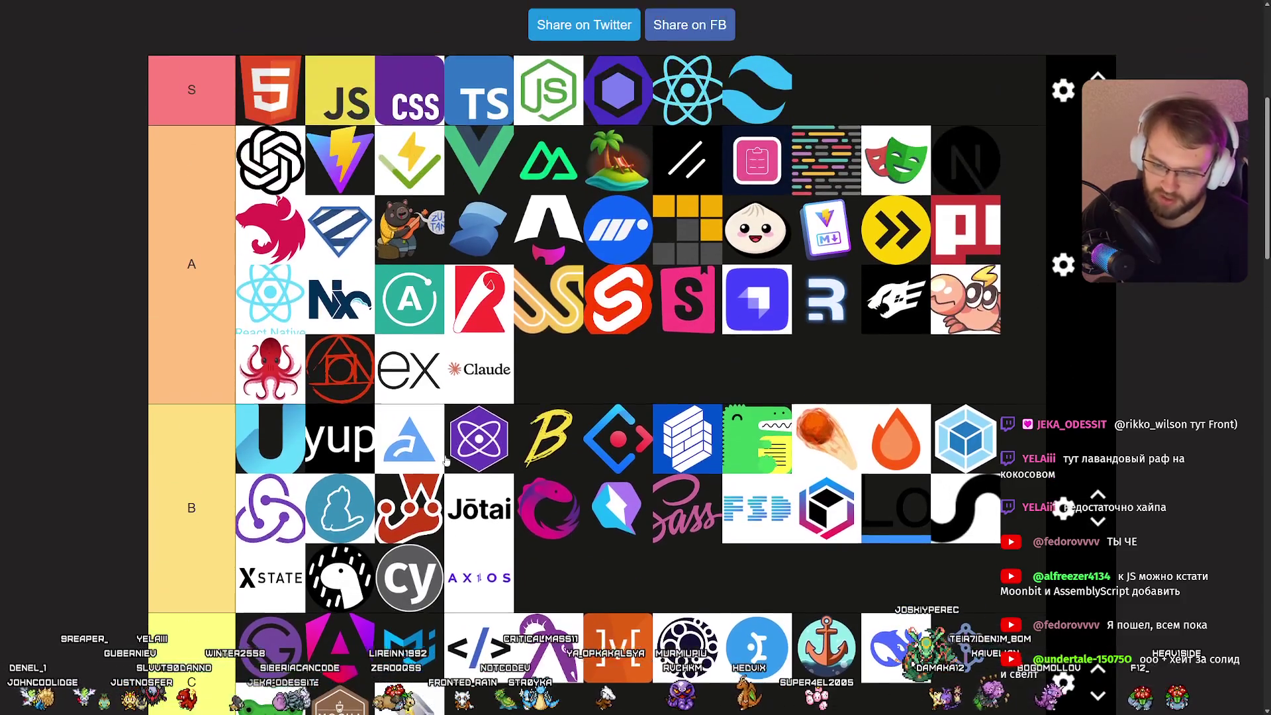
scroll(624, 441, down, 2)
scroll(708, 424, up, 1)
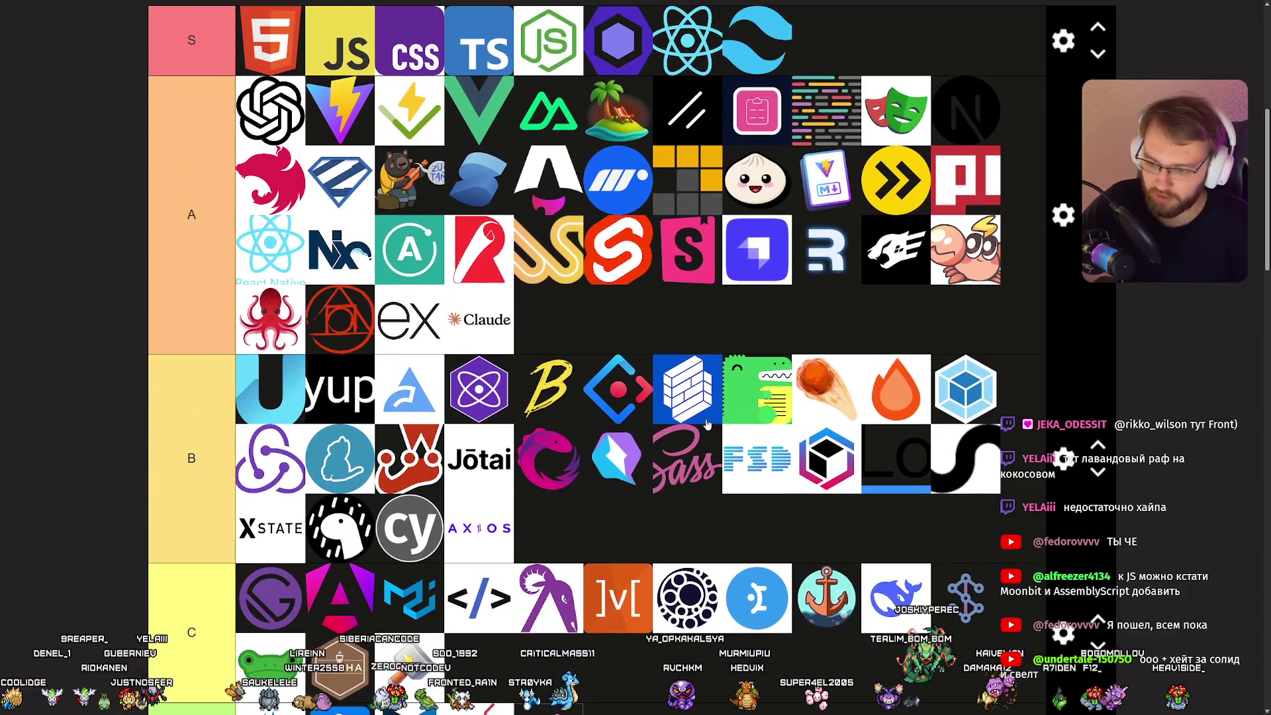
scroll(629, 530, down, 2)
scroll(728, 431, up, 2)
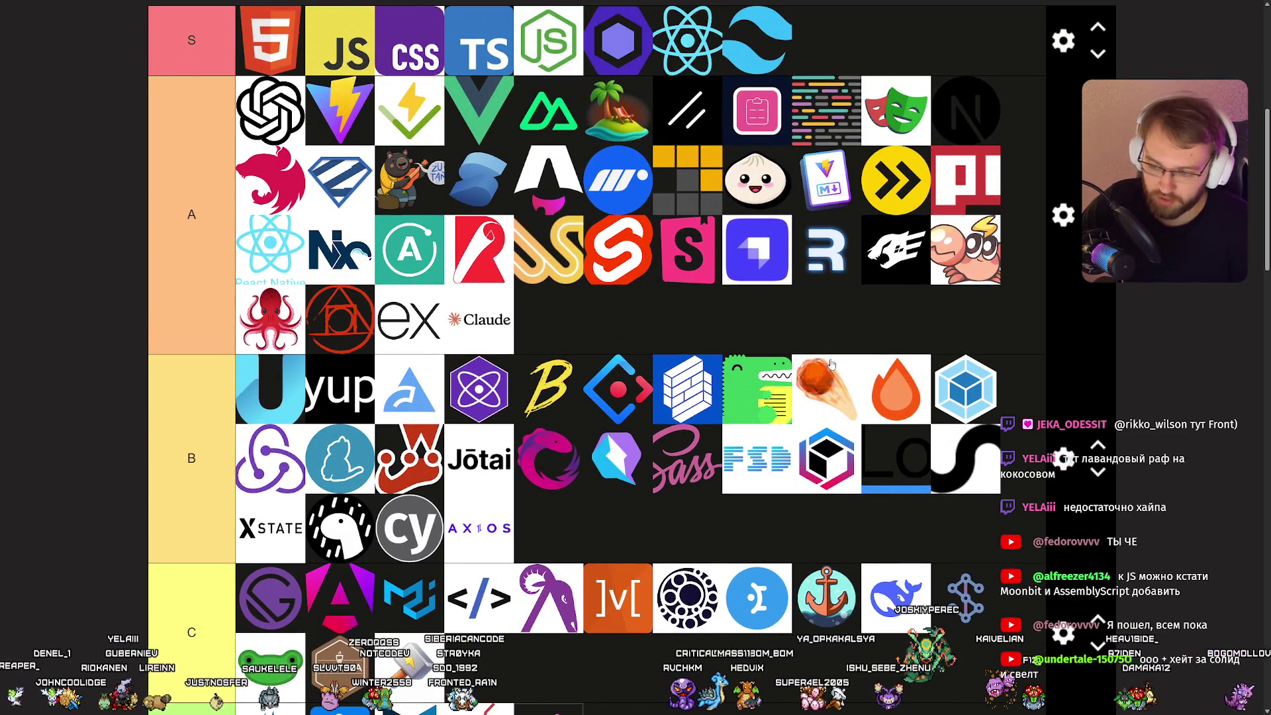
scroll(831, 339, down, 1)
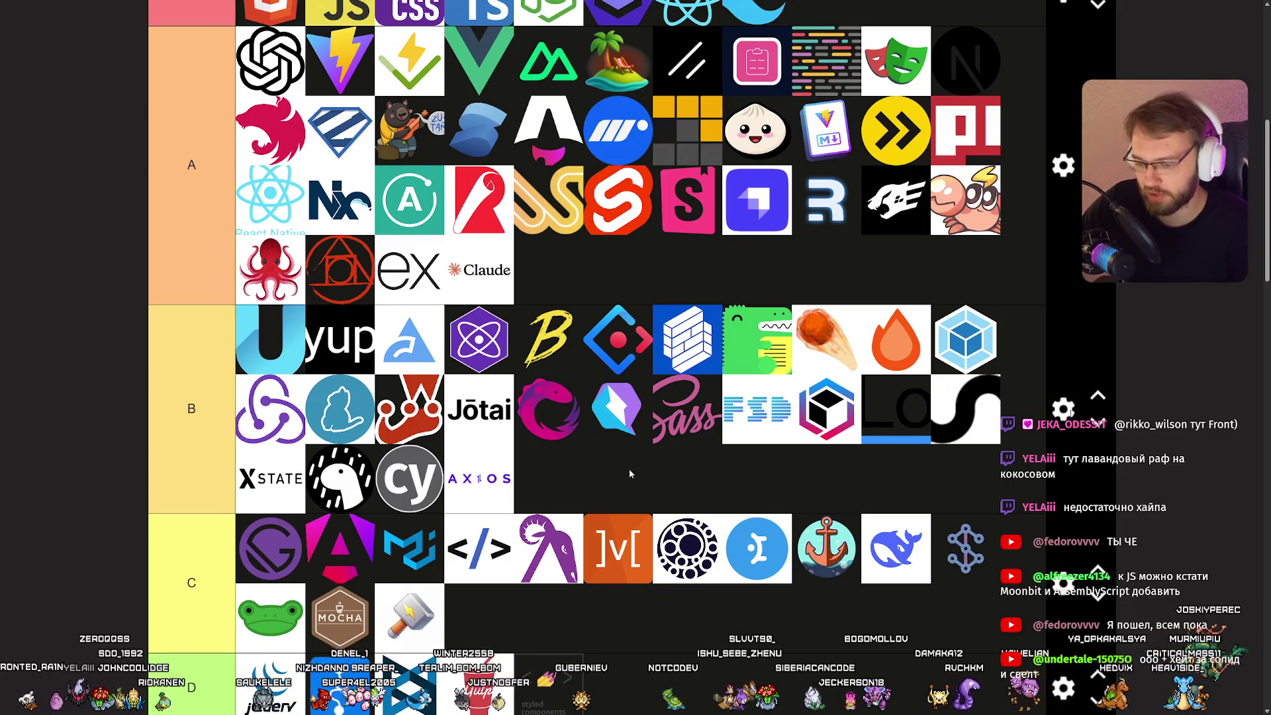
mouse_move(655, 419)
mouse_down()
mouse_move(654, 439)
mouse_move(632, 414)
mouse_up()
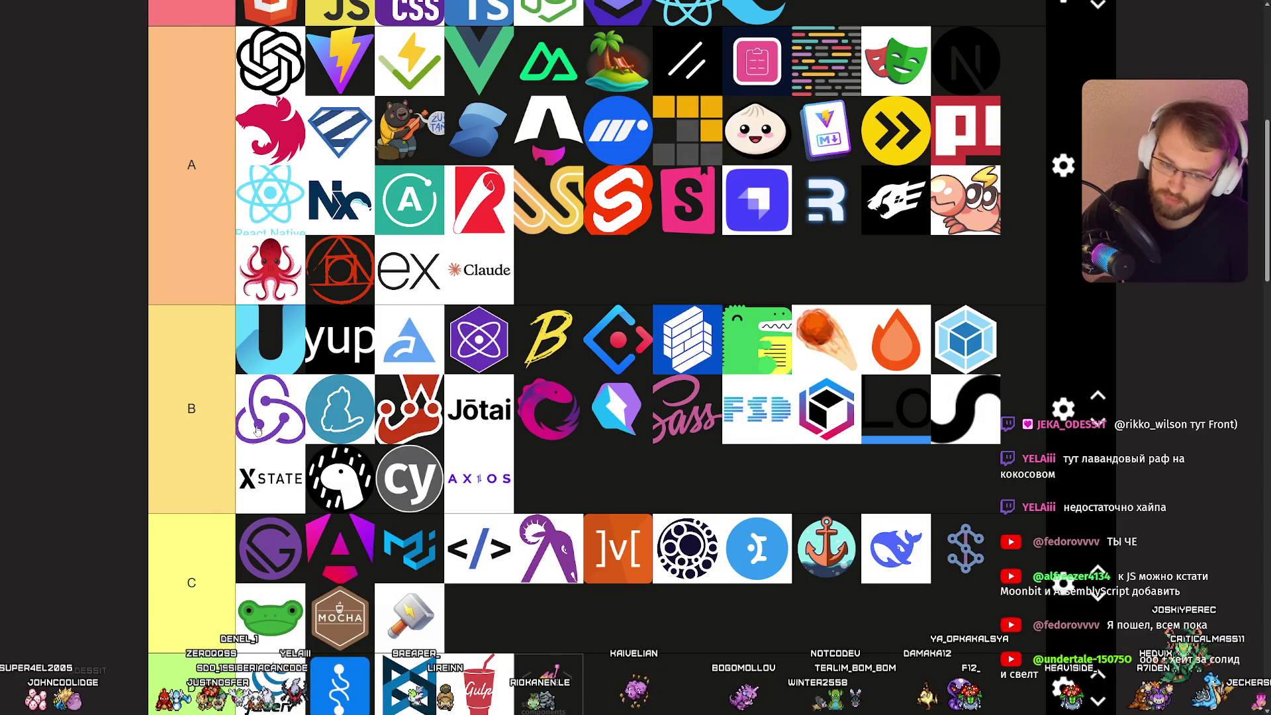
click(829, 411)
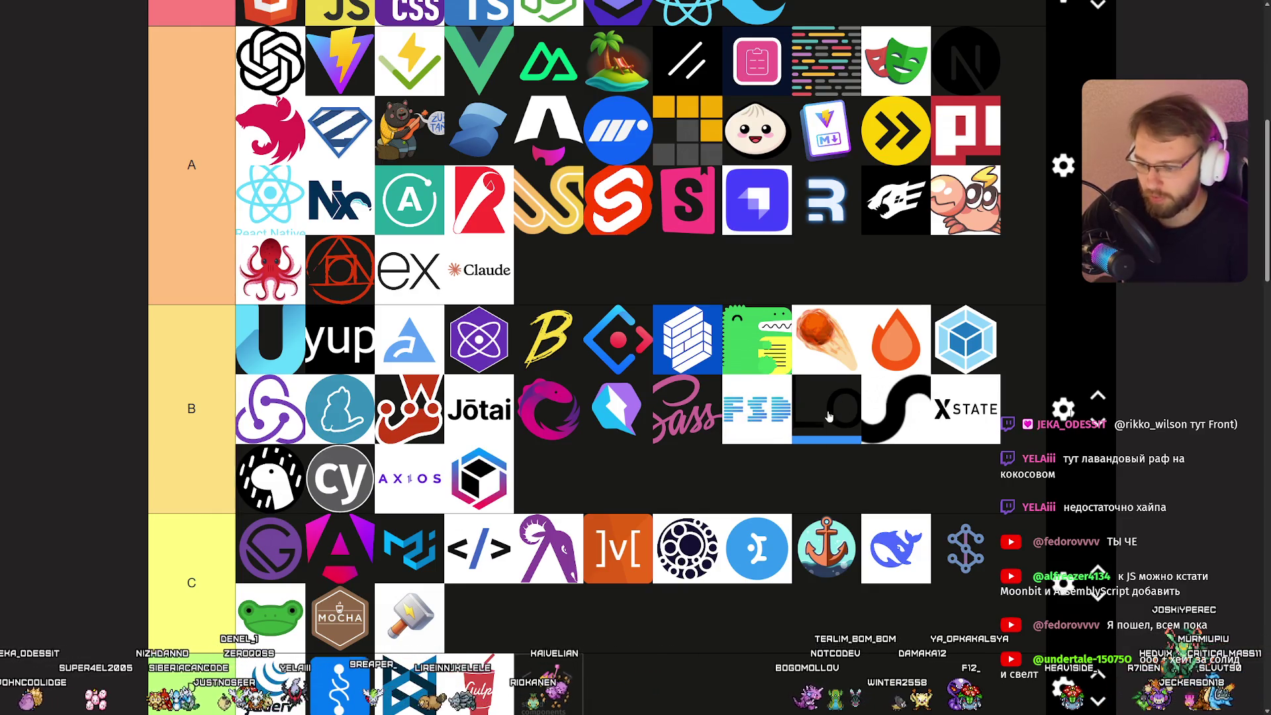
mouse_move(498, 487)
mouse_down()
mouse_move(561, 457)
mouse_move(804, 419)
mouse_move(485, 475)
mouse_move(829, 409)
mouse_up()
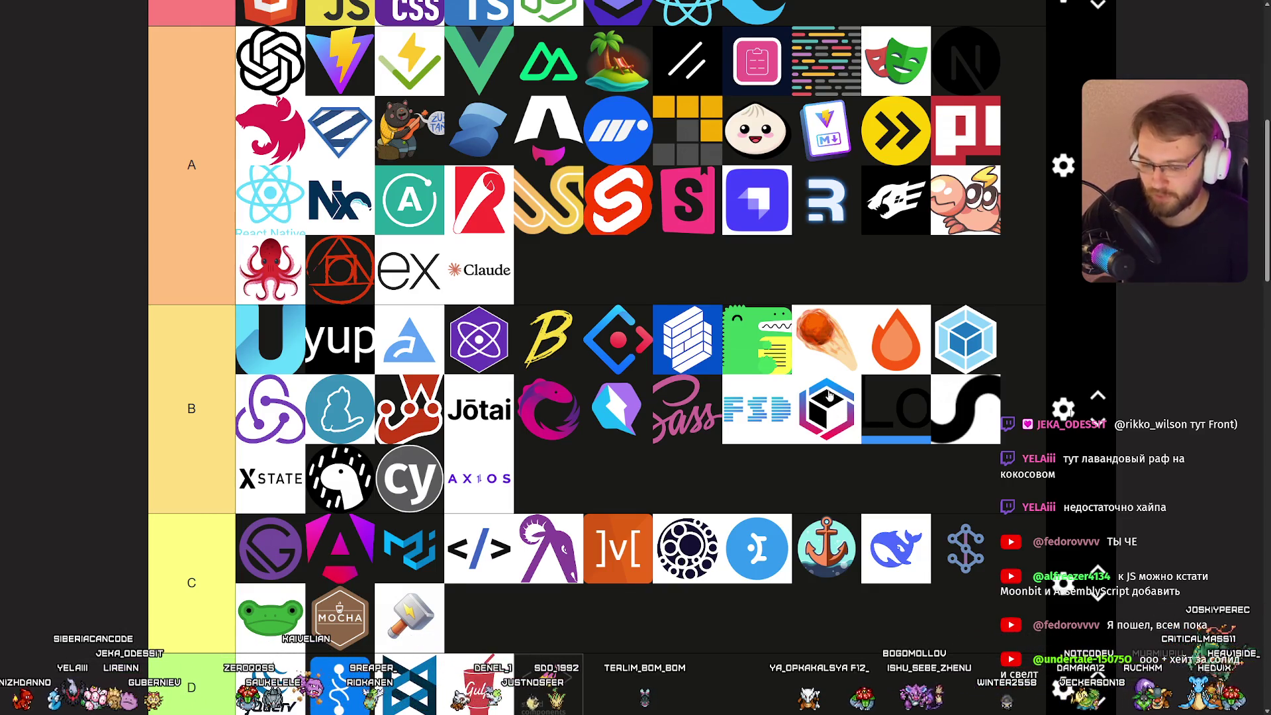
Drag the anchor logo from tier C up into tier S, just after Node.js.
scroll(829, 395, down, 2)
scroll(199, 532, up, 3)
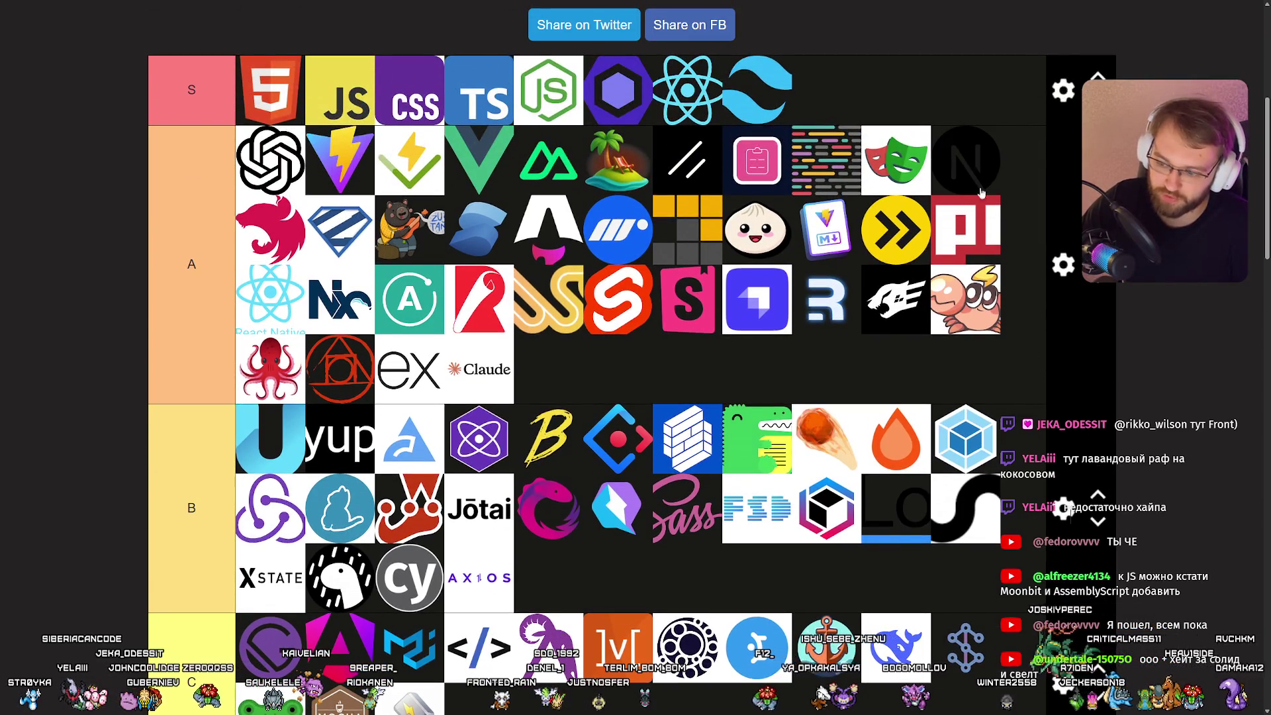
scroll(975, 159, down, 2)
scroll(985, 296, up, 4)
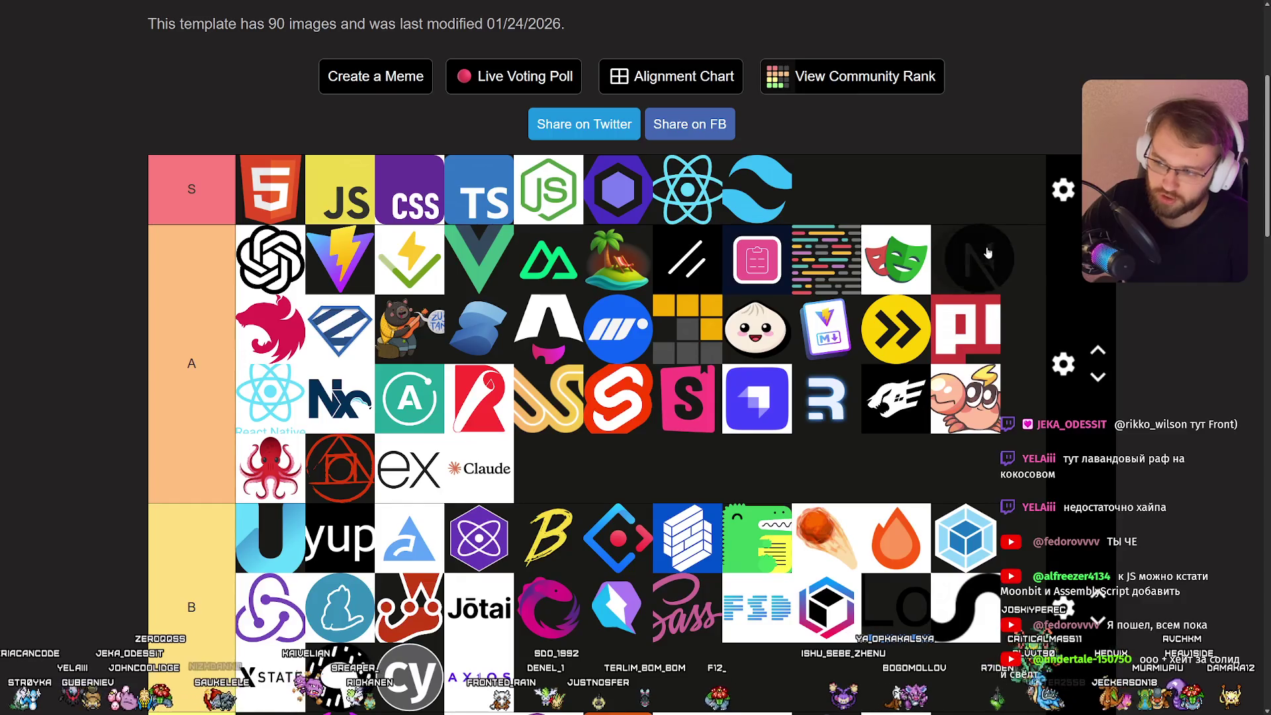
scroll(986, 248, down, 1)
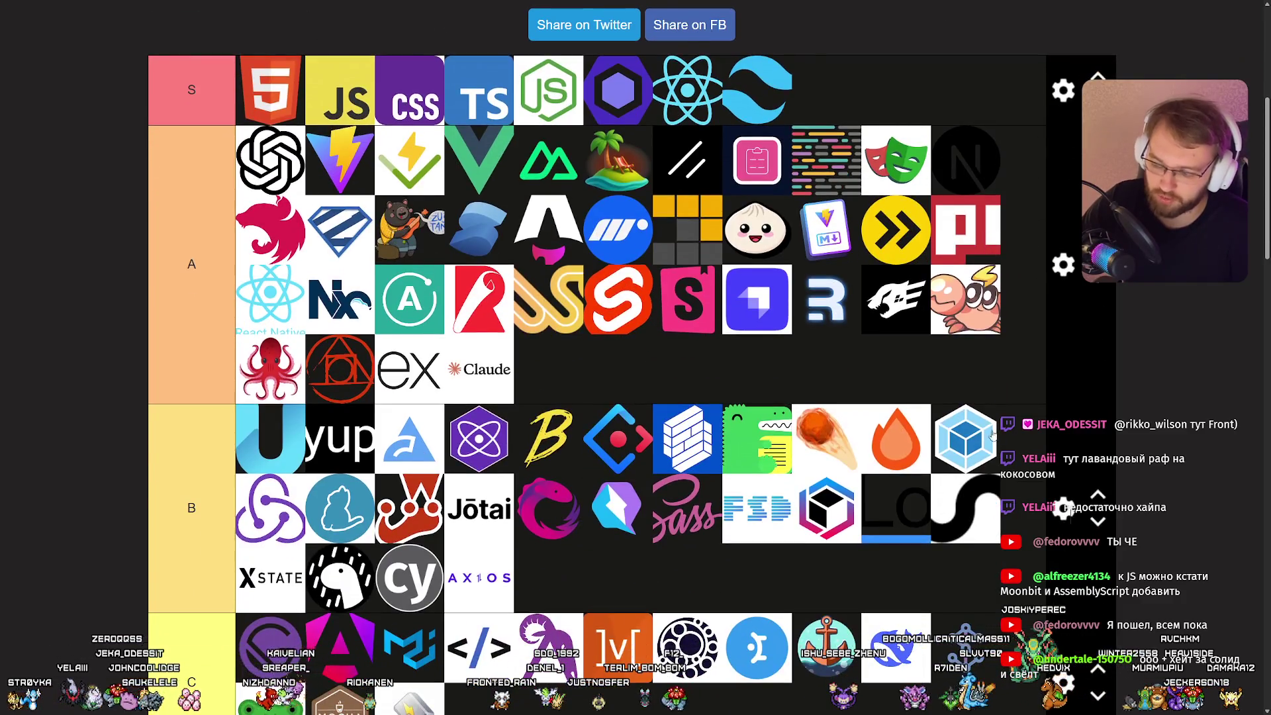
scroll(902, 409, down, 1)
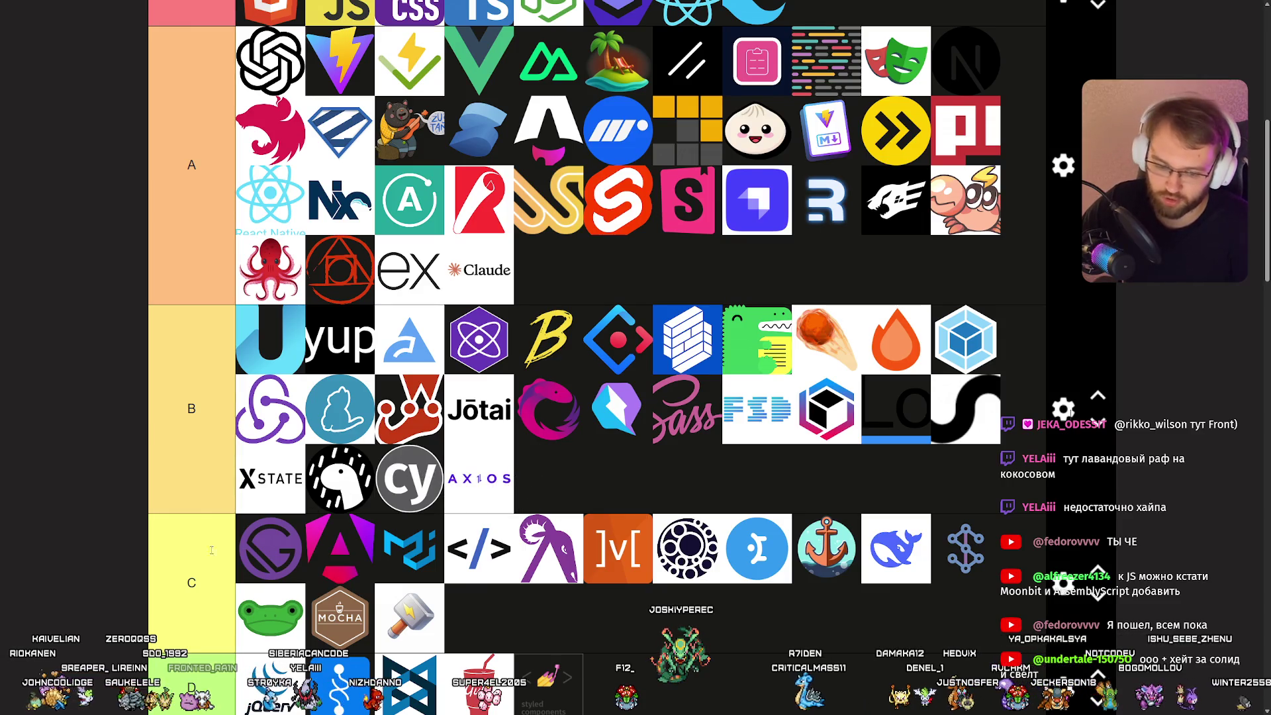
scroll(342, 439, down, 2)
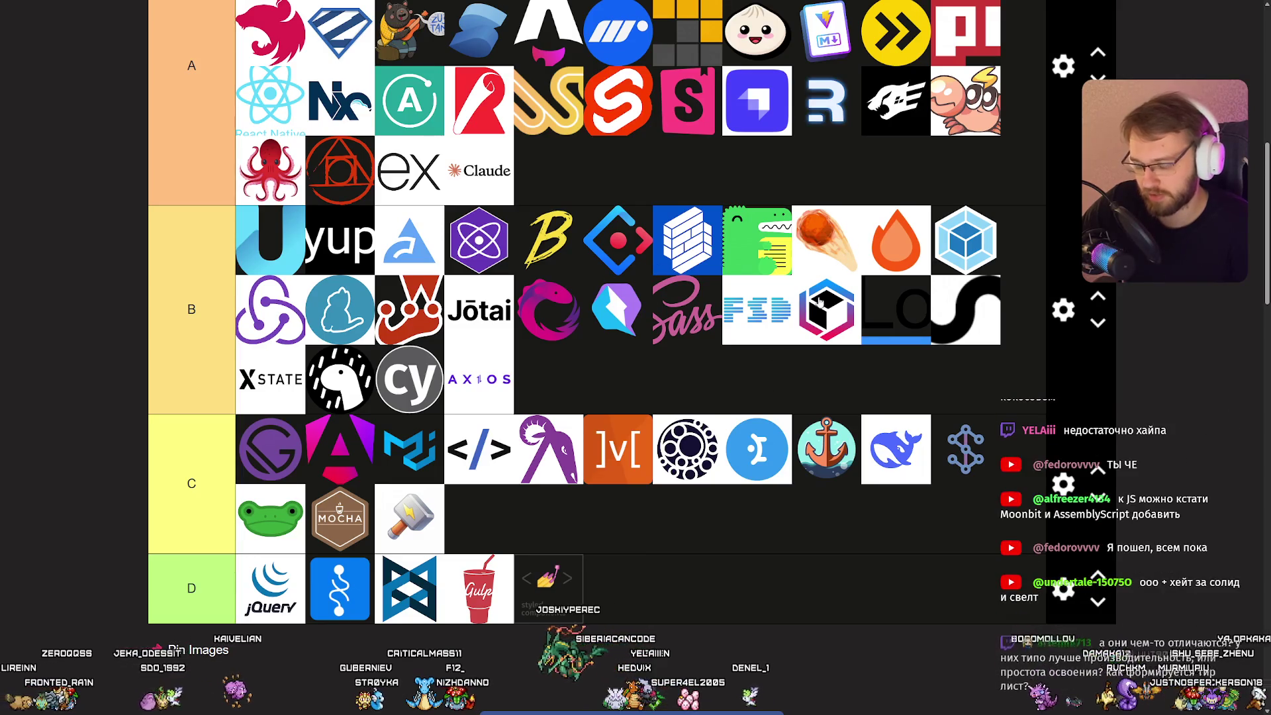
mouse_move(748, 461)
mouse_down()
mouse_move(777, 448)
mouse_move(750, 452)
mouse_up()
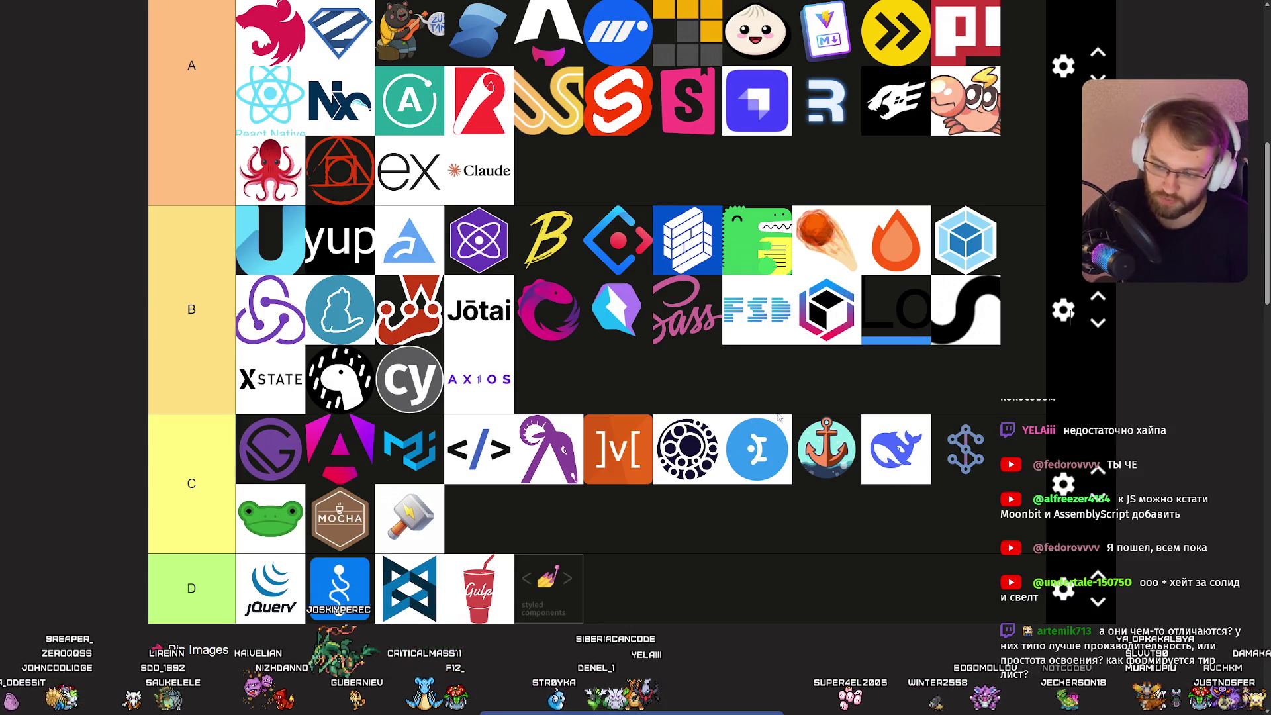
mouse_move(833, 449)
mouse_down()
mouse_move(787, 265)
mouse_move(834, 133)
mouse_move(662, 93)
mouse_move(689, 86)
mouse_move(630, 94)
mouse_up()
scroll(787, 265, up, 3)
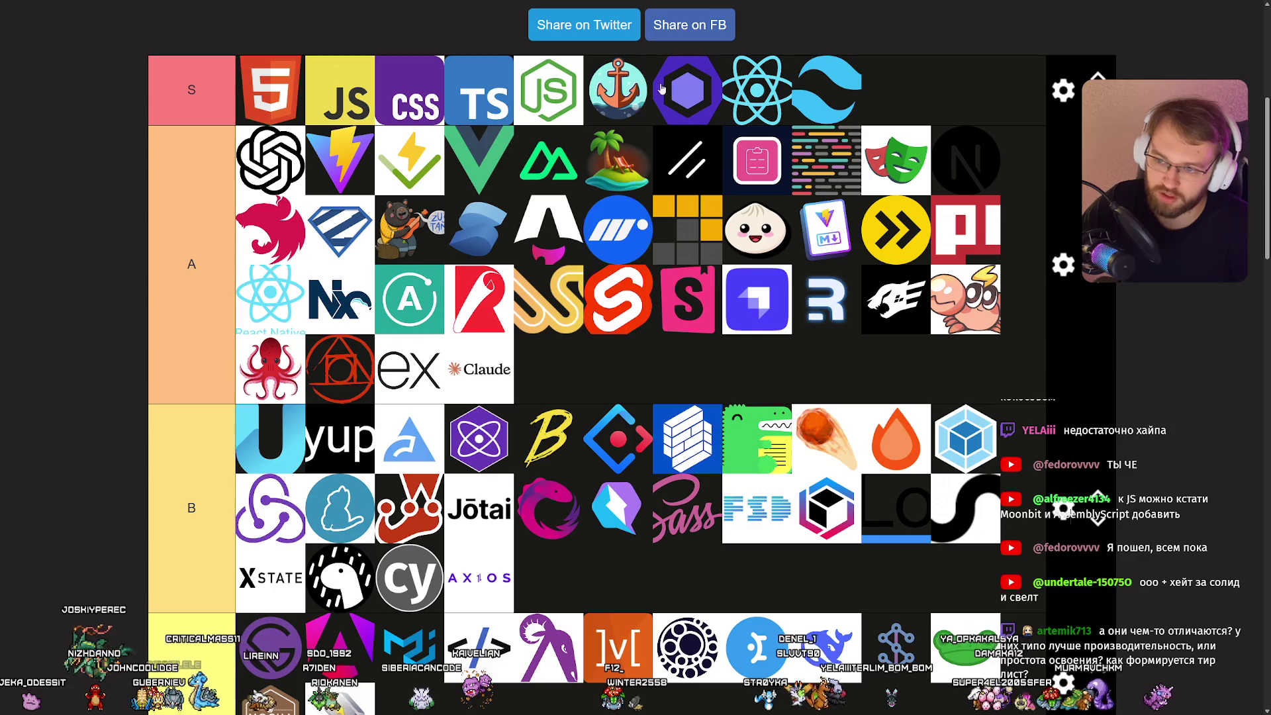
Return the anchor logo from tier S to tier C, just before the whale, leaving C's label unchanged.
mouse_move(611, 88)
mouse_down()
mouse_move(695, 116)
mouse_move(761, 358)
mouse_move(902, 347)
mouse_move(815, 341)
mouse_move(821, 397)
mouse_move(695, 264)
mouse_move(657, 243)
mouse_move(629, 318)
mouse_move(837, 394)
mouse_up()
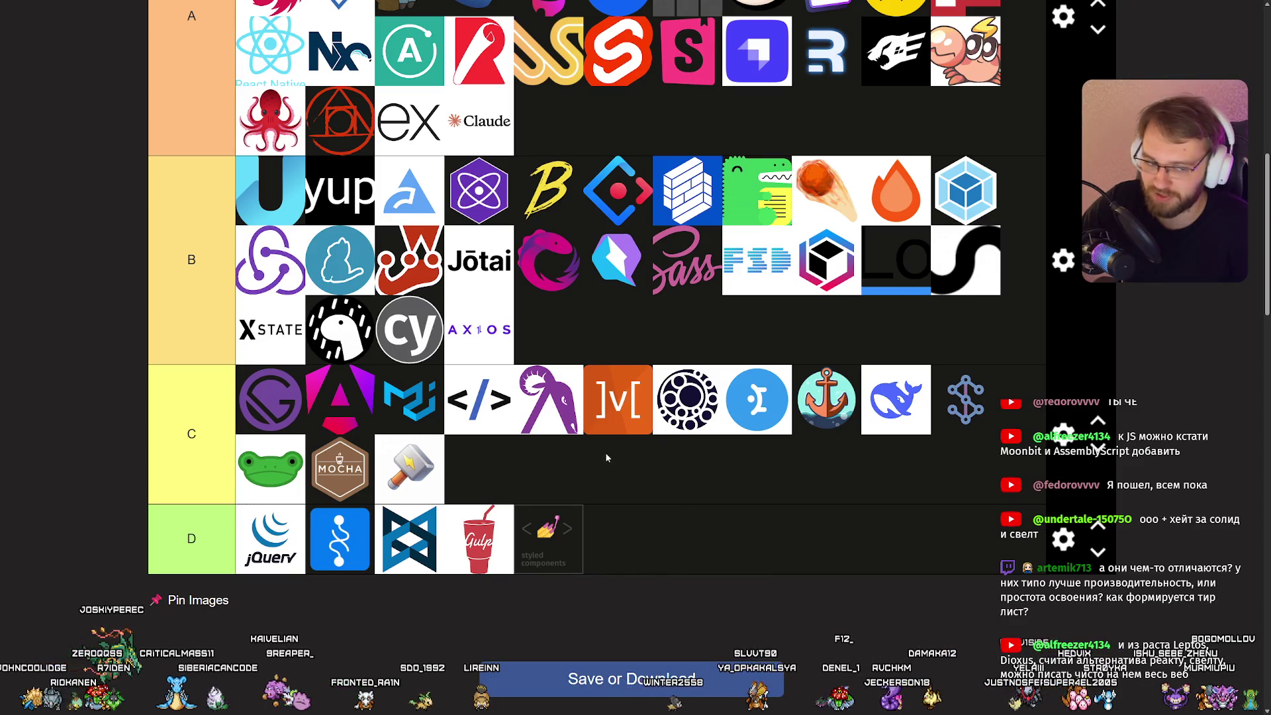
mouse_move(986, 431)
mouse_down()
mouse_move(412, 467)
mouse_move(605, 464)
mouse_move(983, 390)
mouse_up()
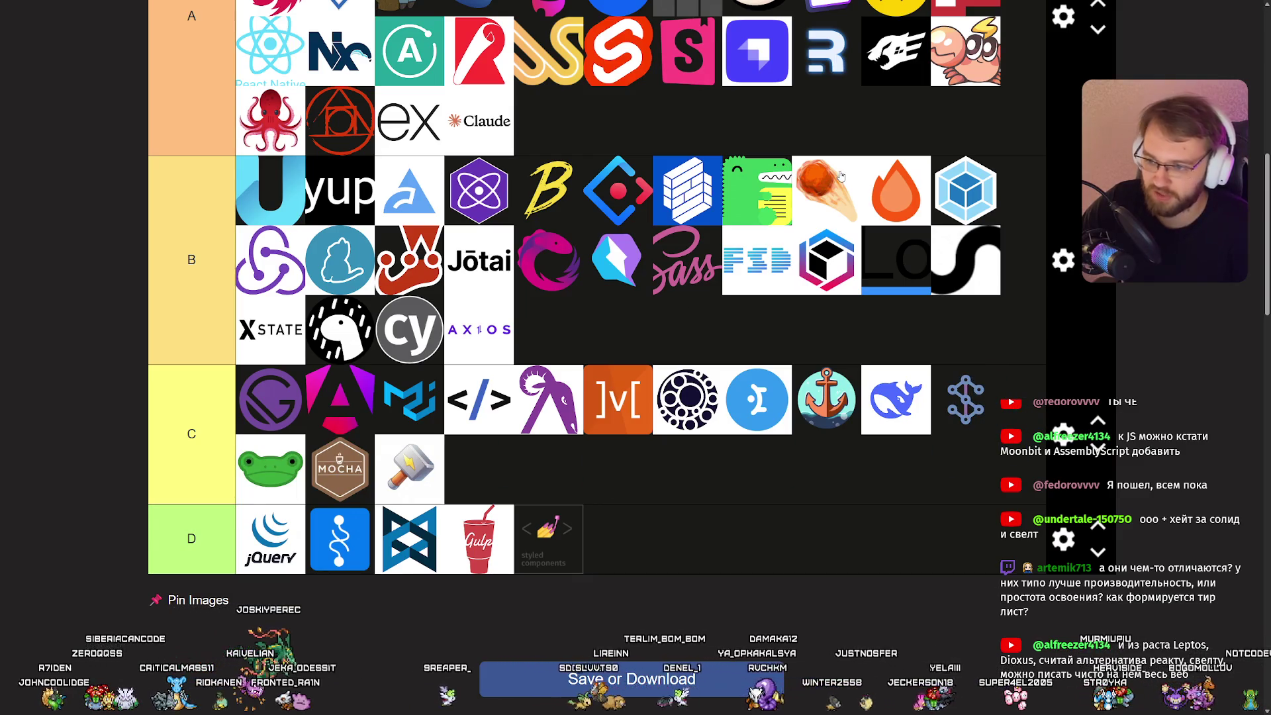
click(206, 440)
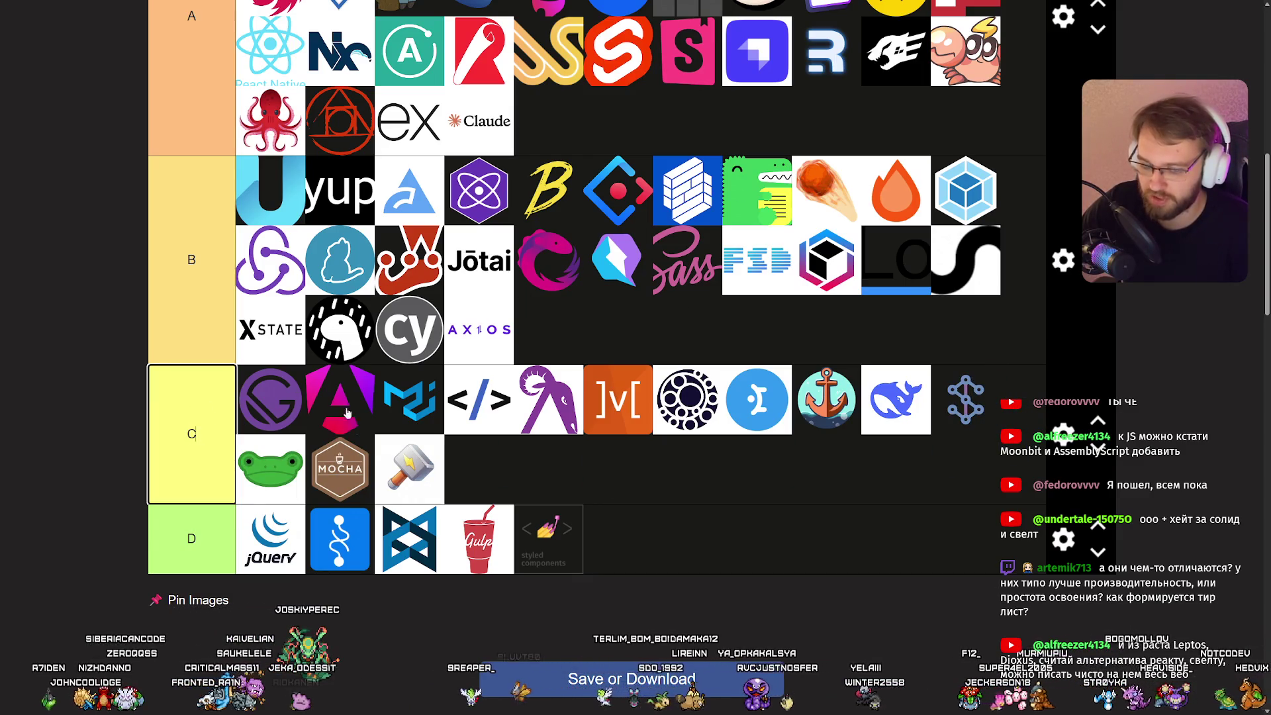
click(942, 454)
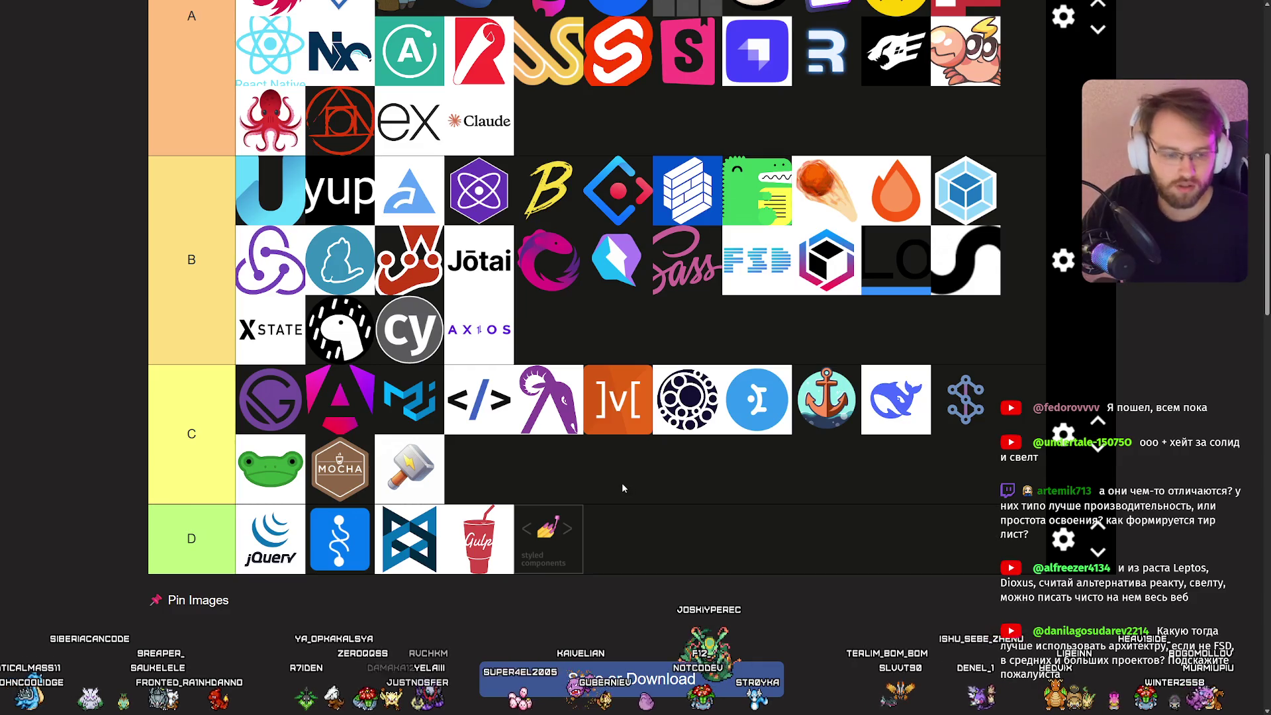
scroll(594, 439, up, 7)
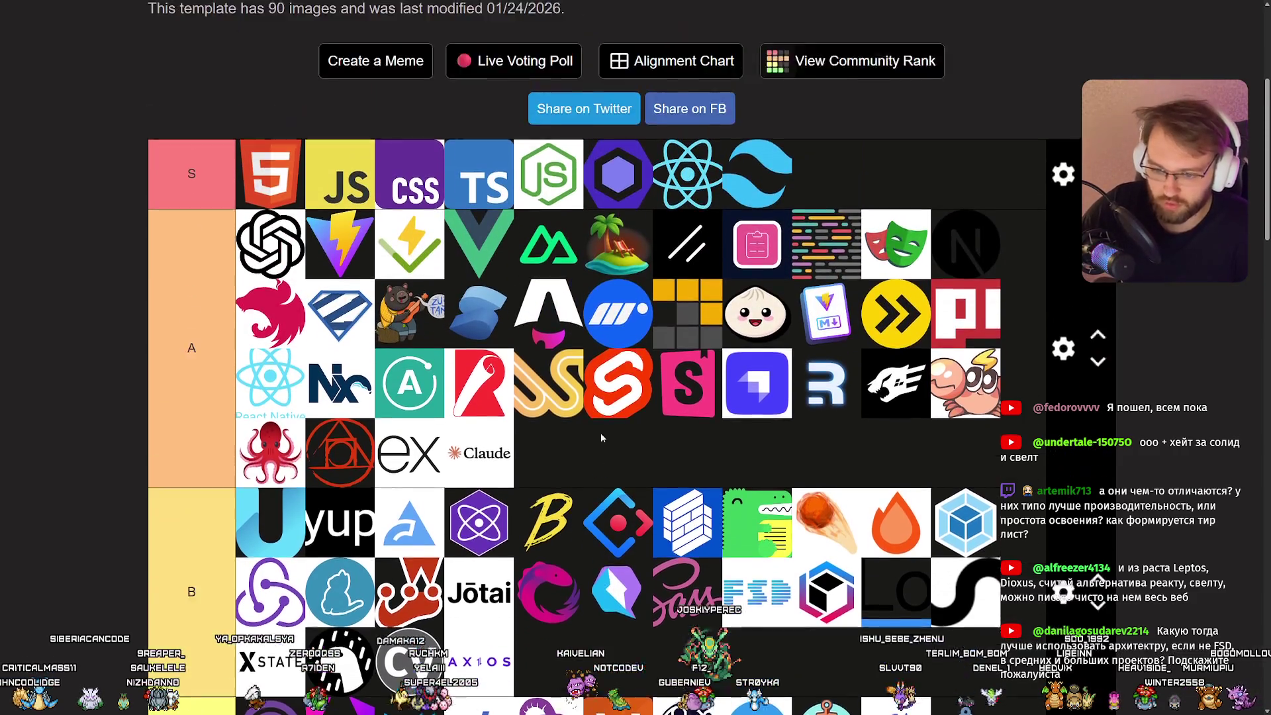
scroll(586, 500, down, 6)
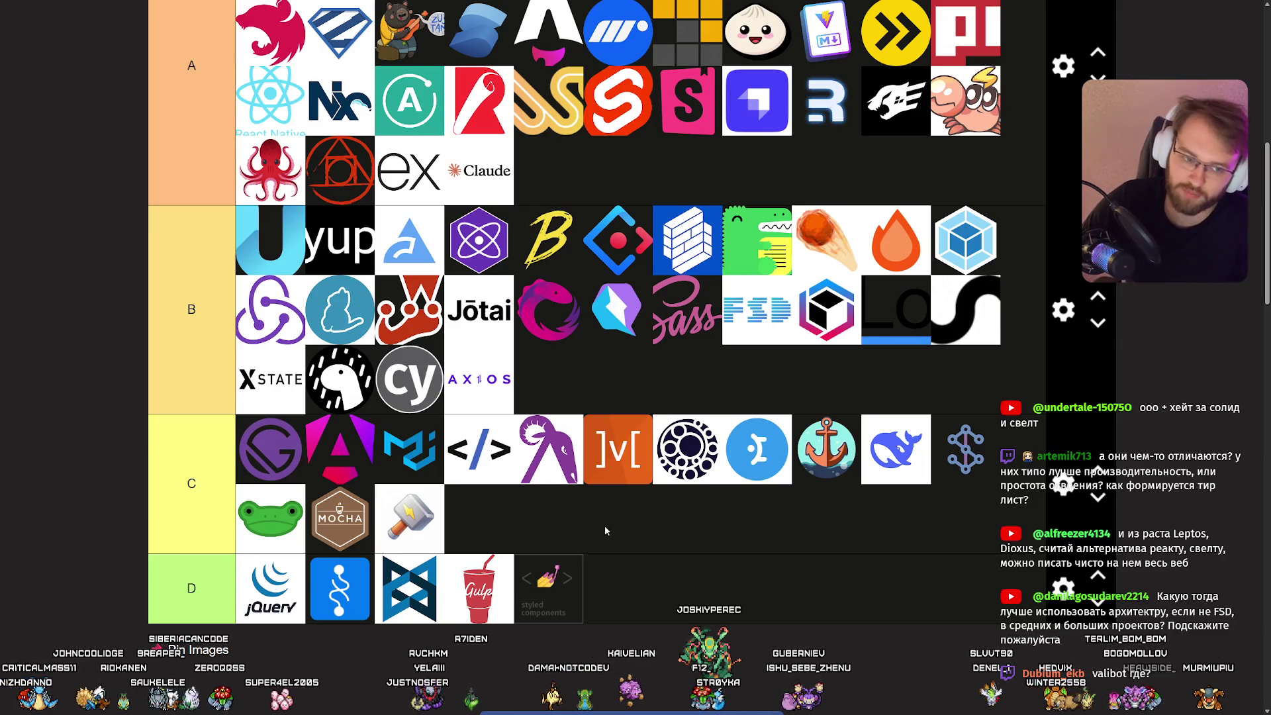
scroll(578, 524, up, 3)
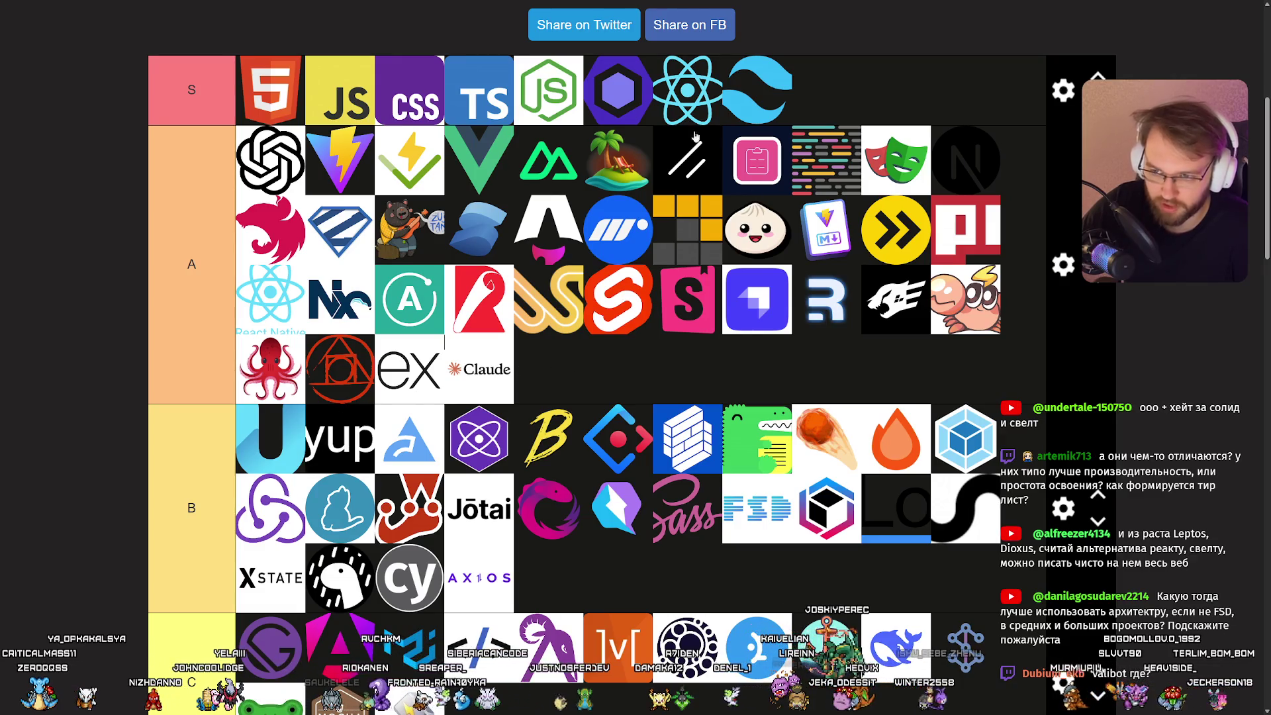
scroll(831, 78, down, 2)
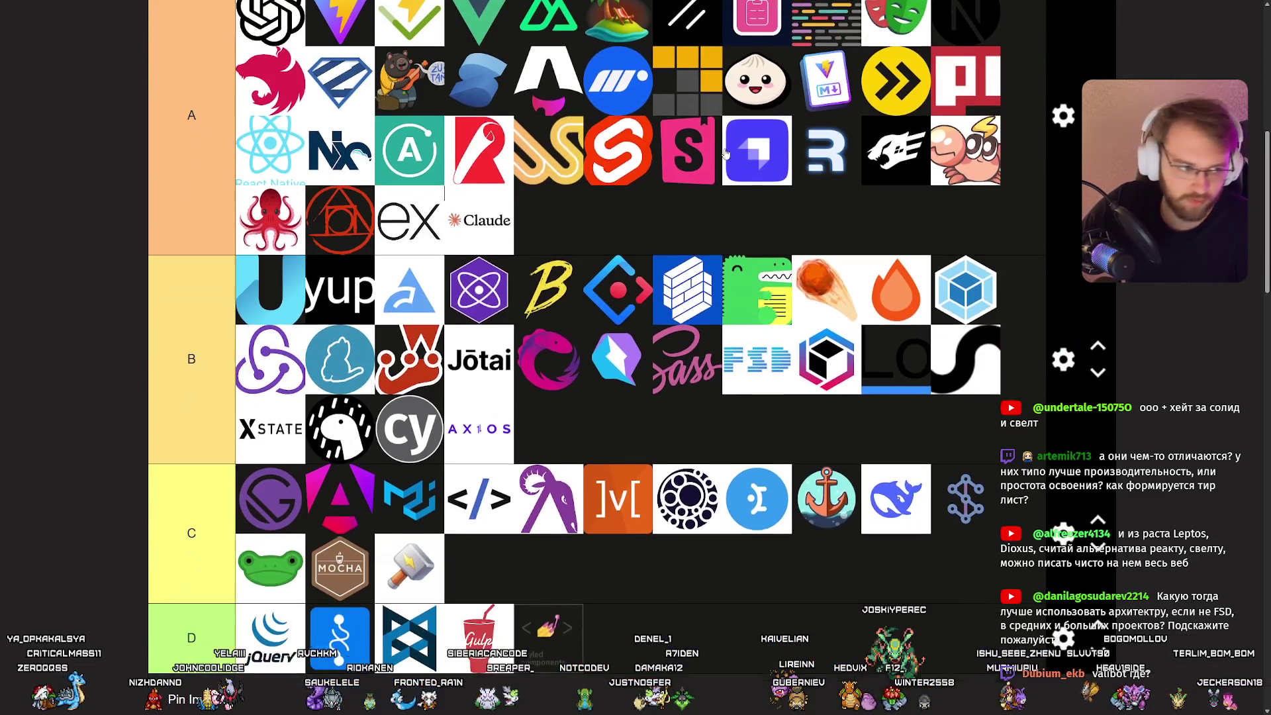